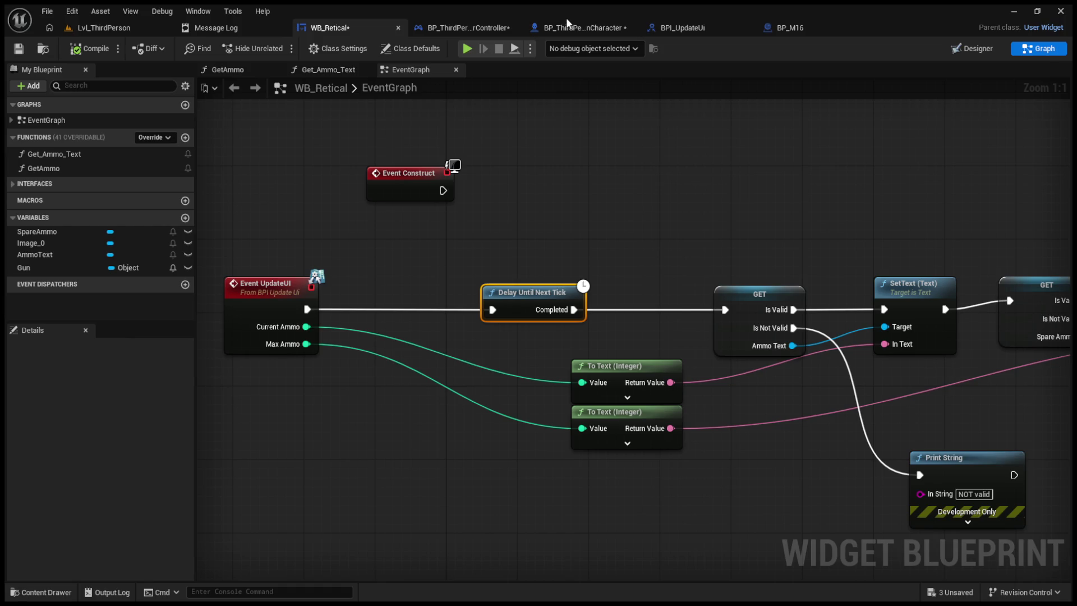
# - Delete the Delay Until Next Tick node and wire Event UpdateUI directly into the AmmoText GET check
pyautogui.click(479, 117)
pyautogui.moveTo(539, 300)
pyautogui.mouseDown()
pyautogui.moveTo(460, 298)
pyautogui.moveTo(540, 302)
pyautogui.moveTo(541, 311)
pyautogui.moveTo(475, 293)
pyautogui.moveTo(486, 301)
pyautogui.mouseUp()
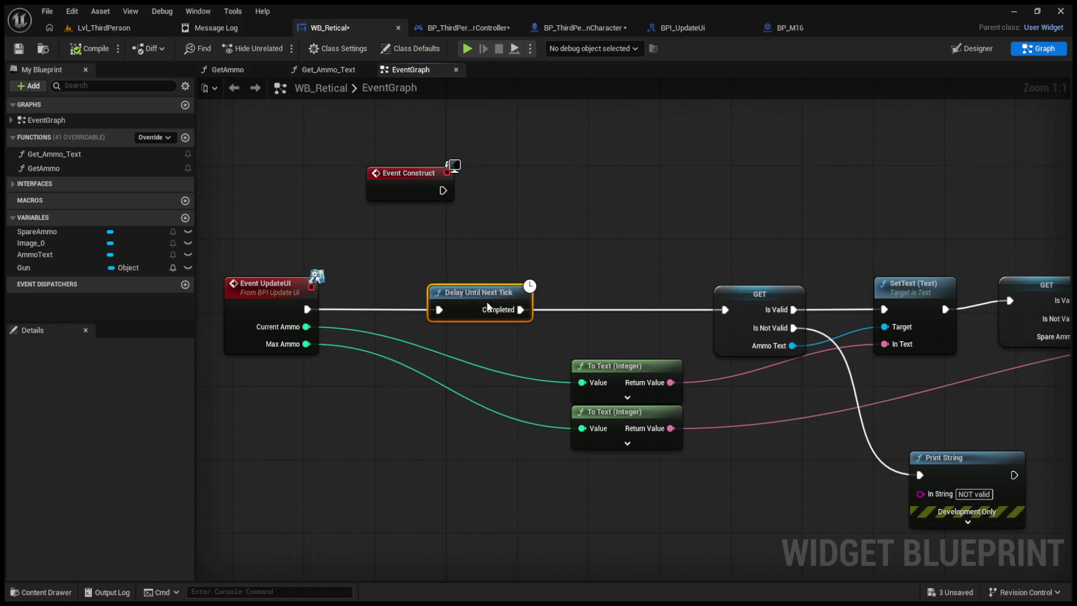
pyautogui.click(241, 30)
pyautogui.click(369, 33)
pyautogui.press('Delete')
pyautogui.moveTo(313, 310)
pyautogui.mouseDown()
pyautogui.moveTo(598, 327)
pyautogui.moveTo(725, 310)
pyautogui.mouseUp()
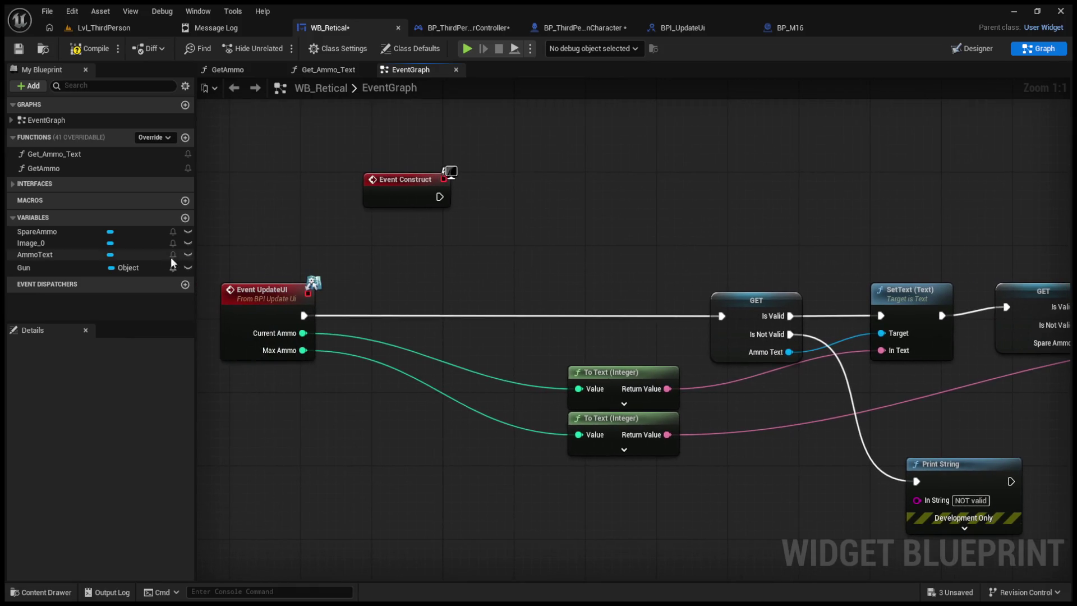
pyautogui.click(59, 241)
# - Save WB_Retical and switch to its Designer layout, where AmmoText and SpareAmmo both read 0
pyautogui.click(60, 233)
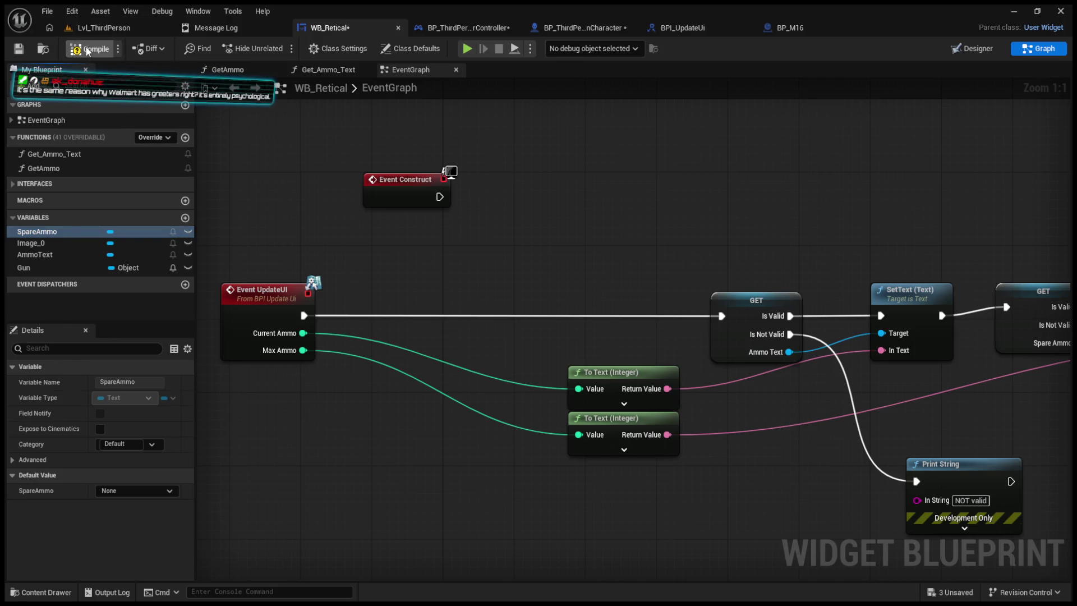
pyautogui.hotkey('ctrl', 's')
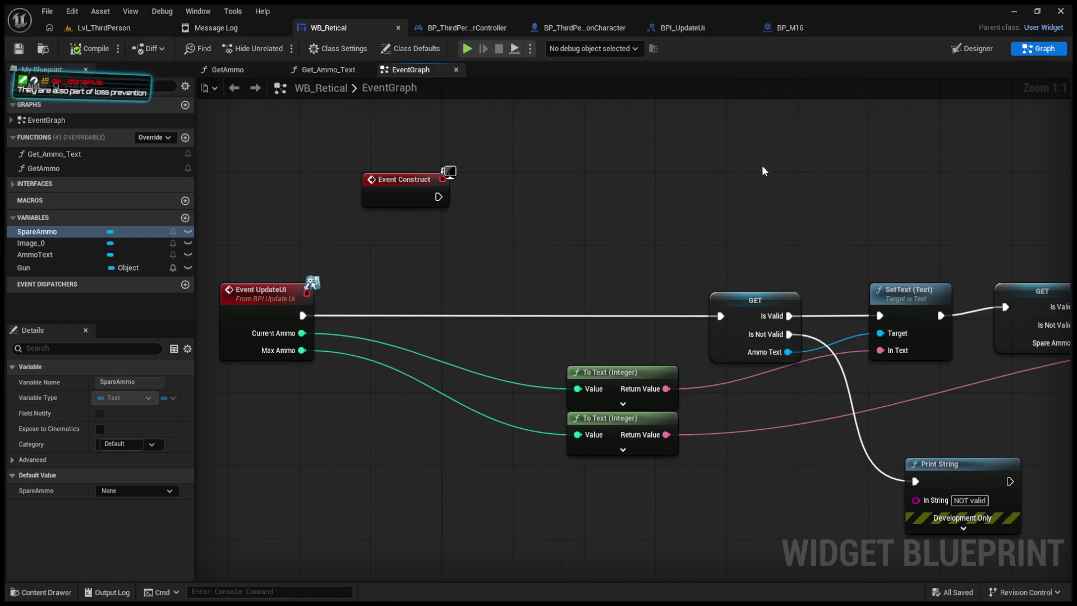
pyautogui.moveTo(617, 174); pyautogui.dragTo(550, 223)
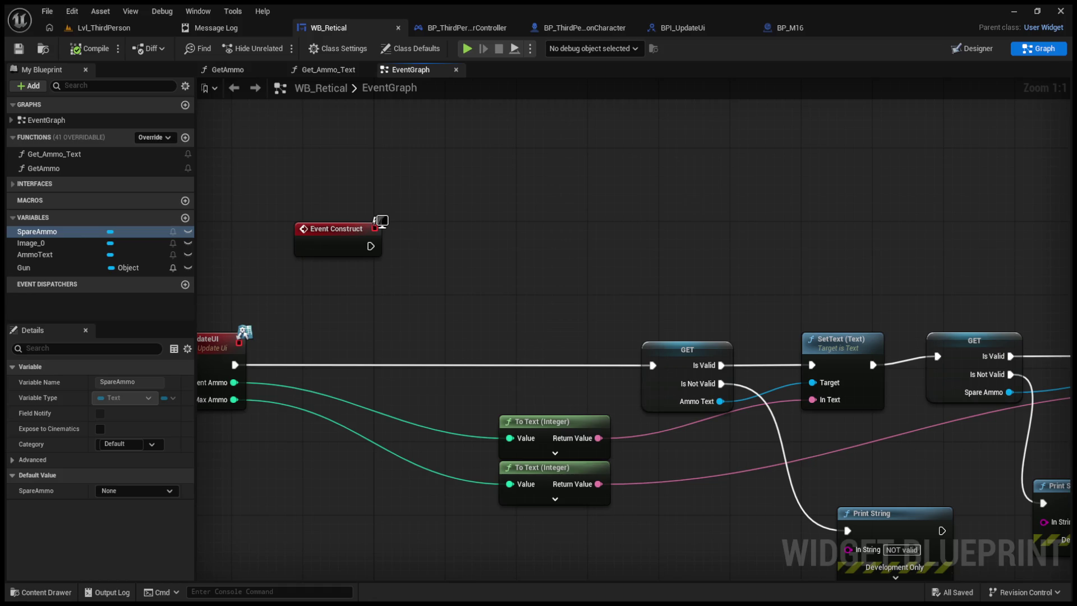
pyautogui.click(984, 49)
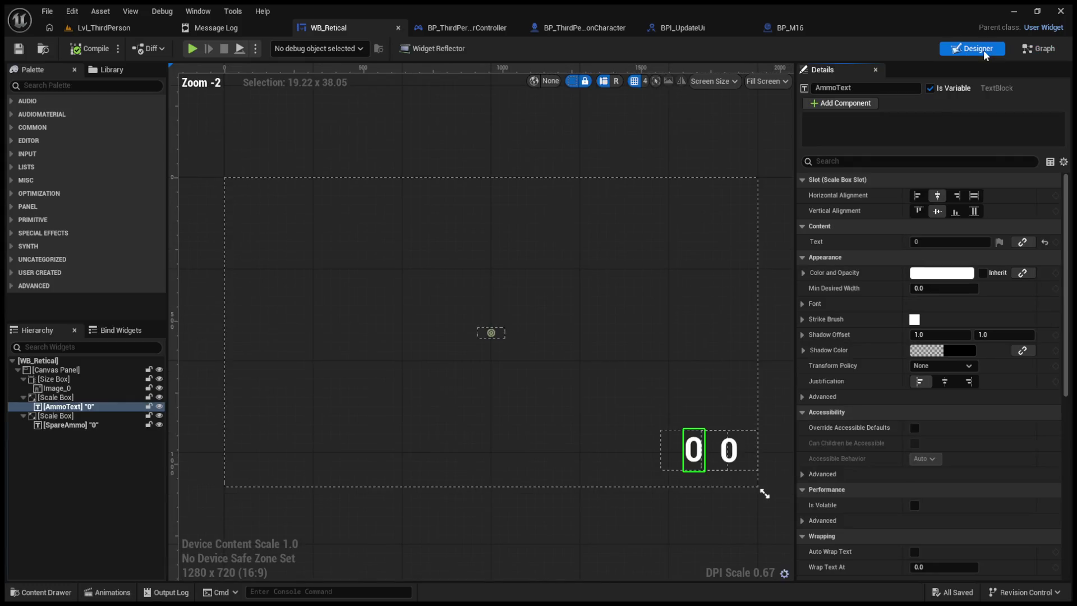
# - Toggle Is Variable on AmmoText, recompile WB_Retical, and return to its Event Graph
pyautogui.click(95, 49)
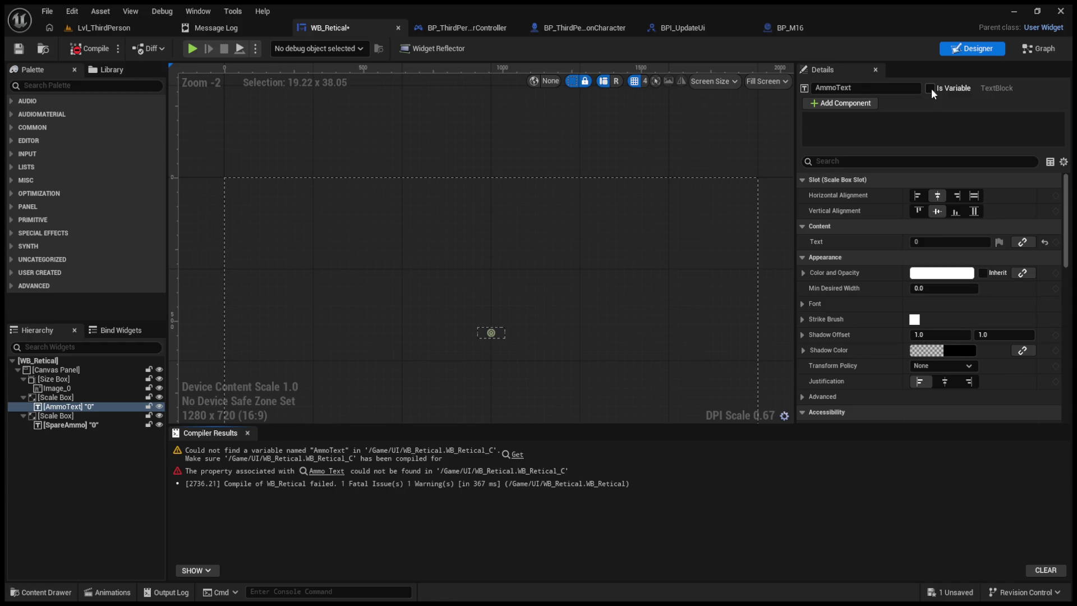
pyautogui.click(929, 88)
pyautogui.click(77, 51)
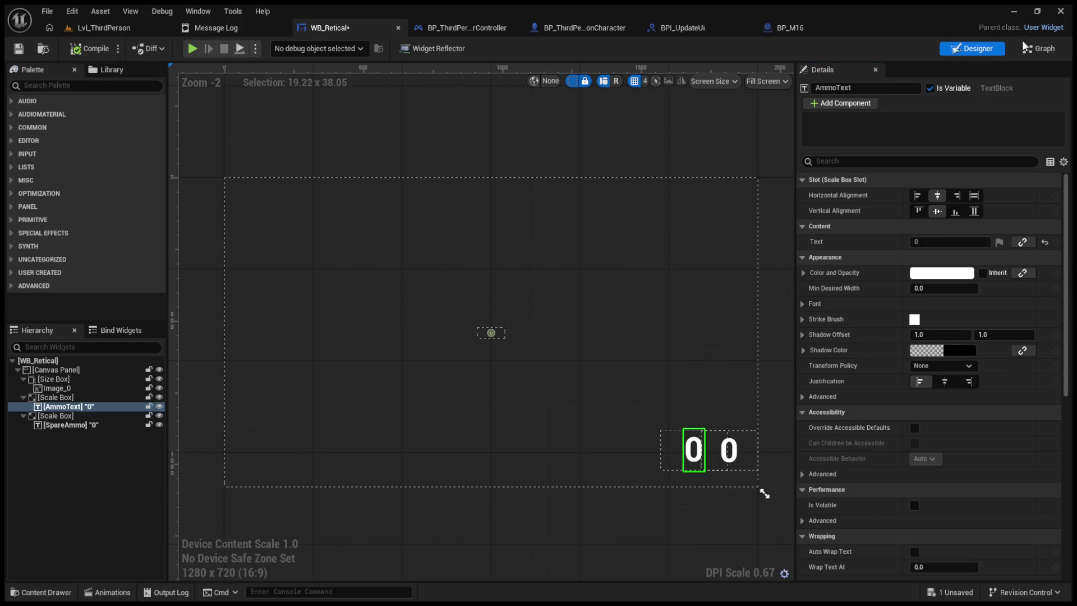
pyautogui.click(1038, 49)
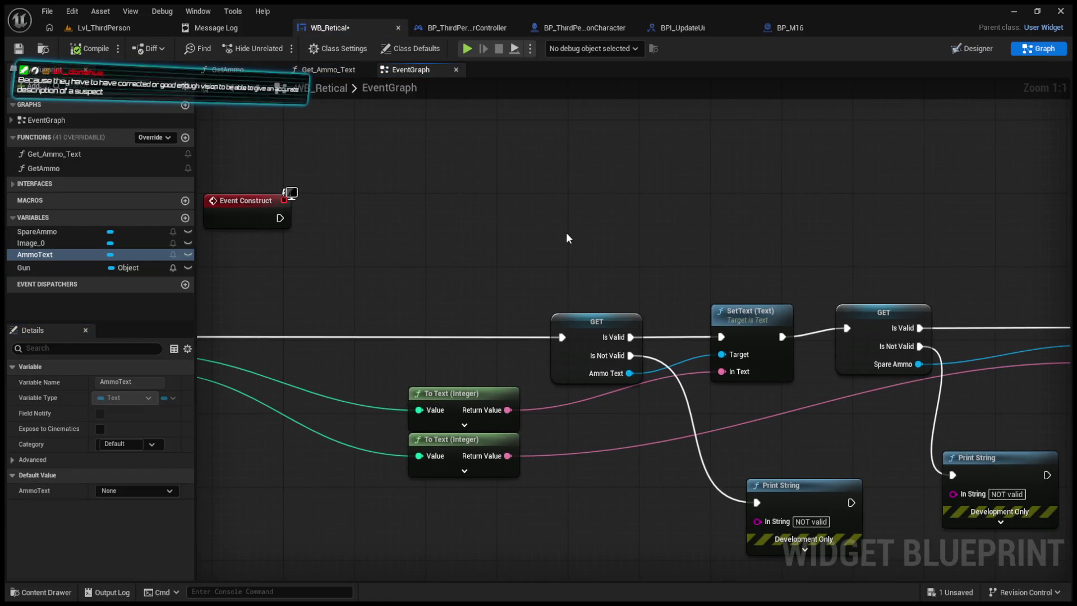
# - Replace the old AmmoText GET with a new validated getter wired from UpdateUI into SetText and Print String
pyautogui.moveTo(567, 240); pyautogui.dragTo(658, 385)
pyautogui.press('Delete')
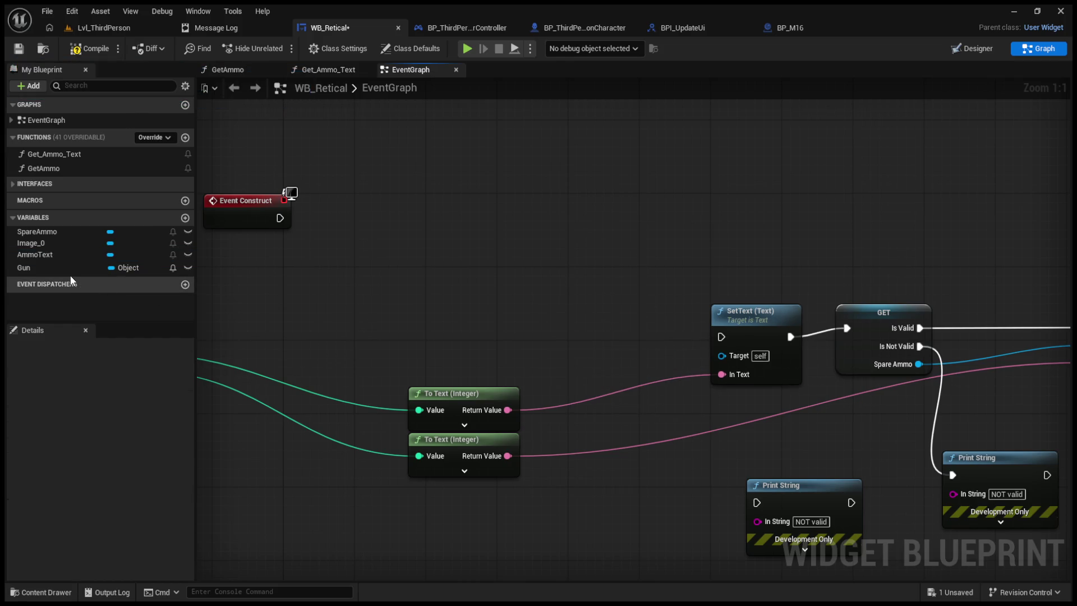
pyautogui.click(58, 255)
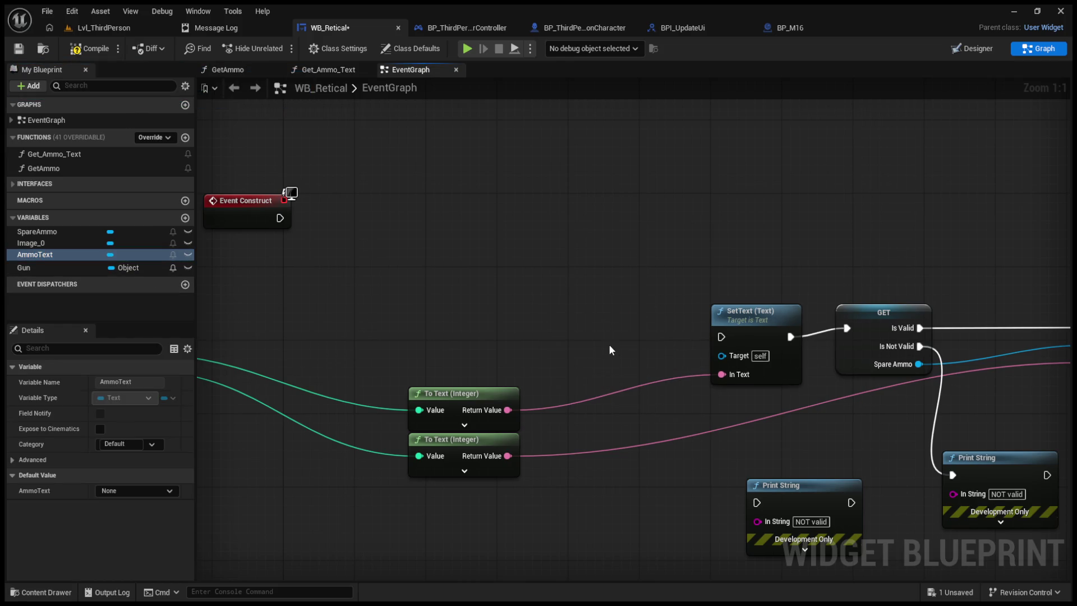
pyautogui.moveTo(612, 342)
pyautogui.mouseDown()
pyautogui.moveTo(604, 324)
pyautogui.moveTo(591, 325)
pyautogui.mouseUp()
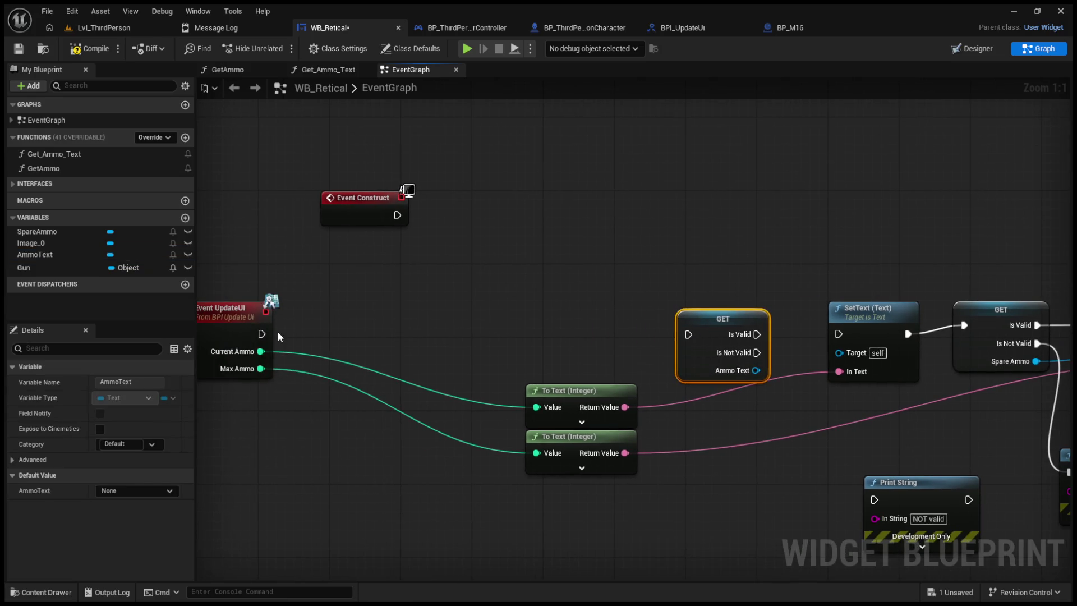
pyautogui.moveTo(261, 333); pyautogui.dragTo(689, 334)
pyautogui.moveTo(756, 334); pyautogui.dragTo(838, 334)
pyautogui.moveTo(757, 353); pyautogui.dragTo(874, 499)
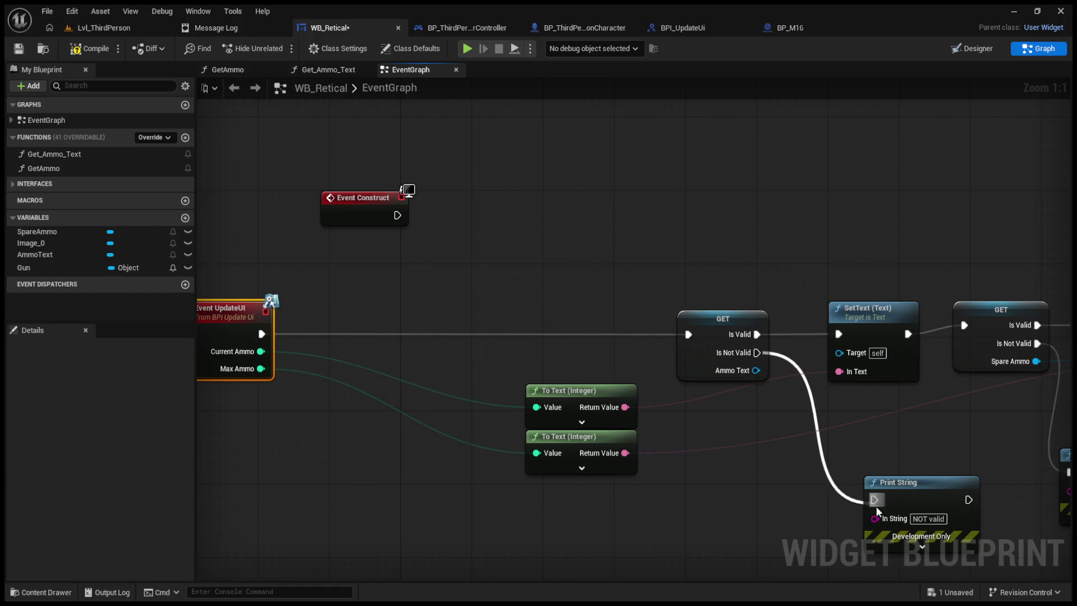
# - Connect the AmmoText getter to SetText's Target, compile, and start a playtest of the level
pyautogui.click(104, 28)
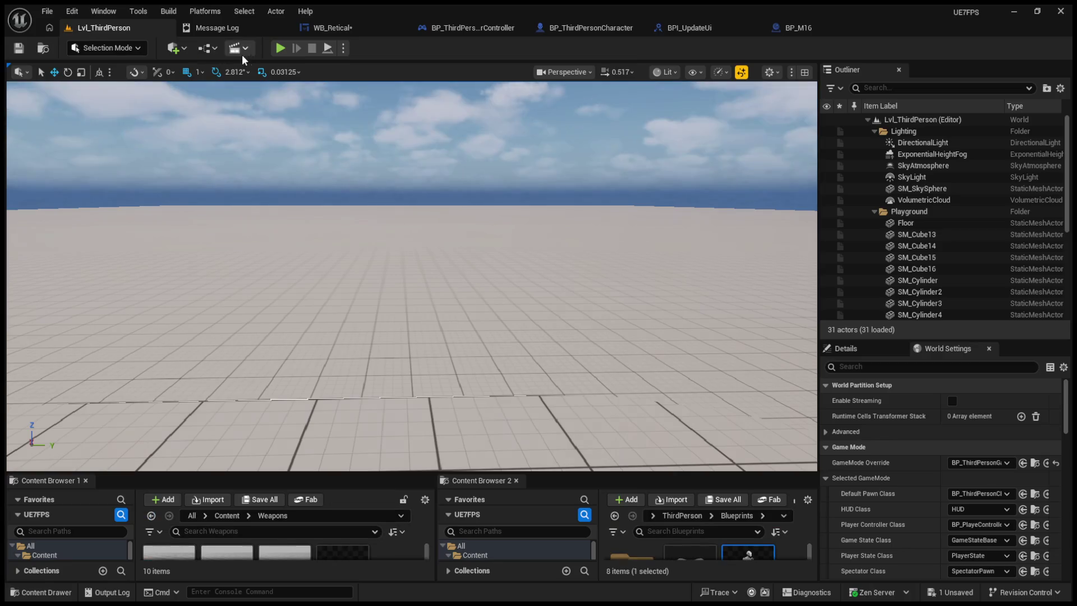
pyautogui.click(623, 27)
pyautogui.click(481, 26)
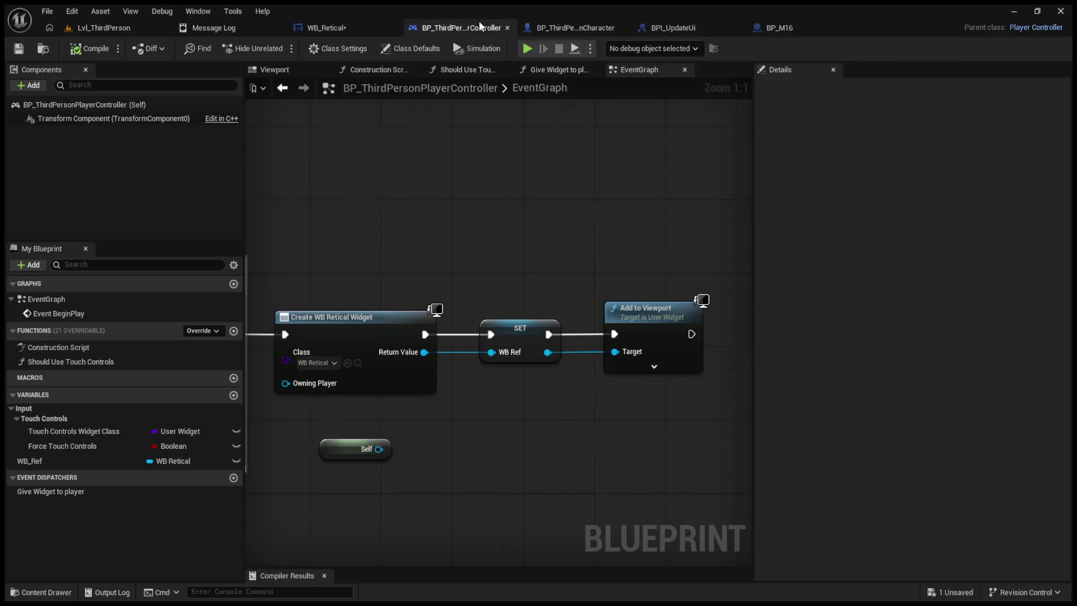
pyautogui.click(665, 28)
pyautogui.click(370, 28)
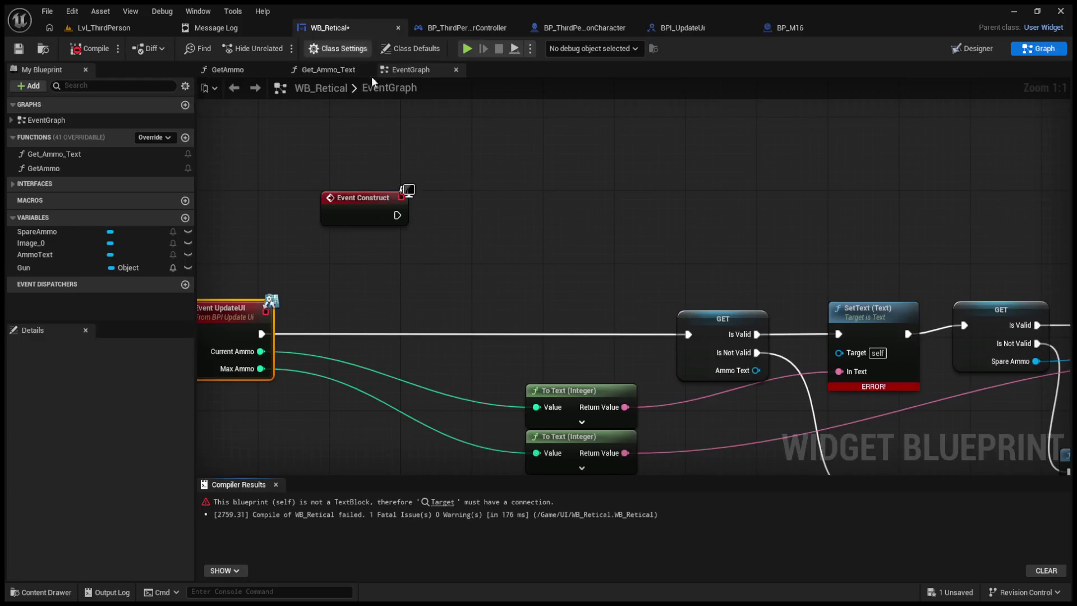
pyautogui.moveTo(763, 368)
pyautogui.mouseDown()
pyautogui.moveTo(847, 361)
pyautogui.moveTo(846, 352)
pyautogui.mouseUp()
pyautogui.click(82, 52)
pyautogui.click(108, 27)
pyautogui.click(281, 48)
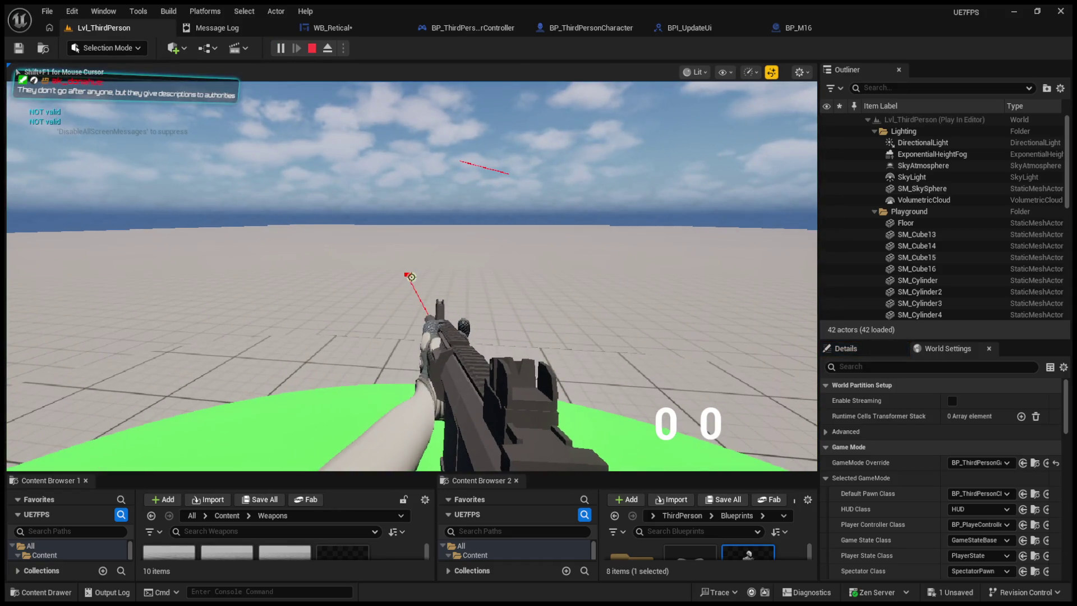
pyautogui.press('Escape')
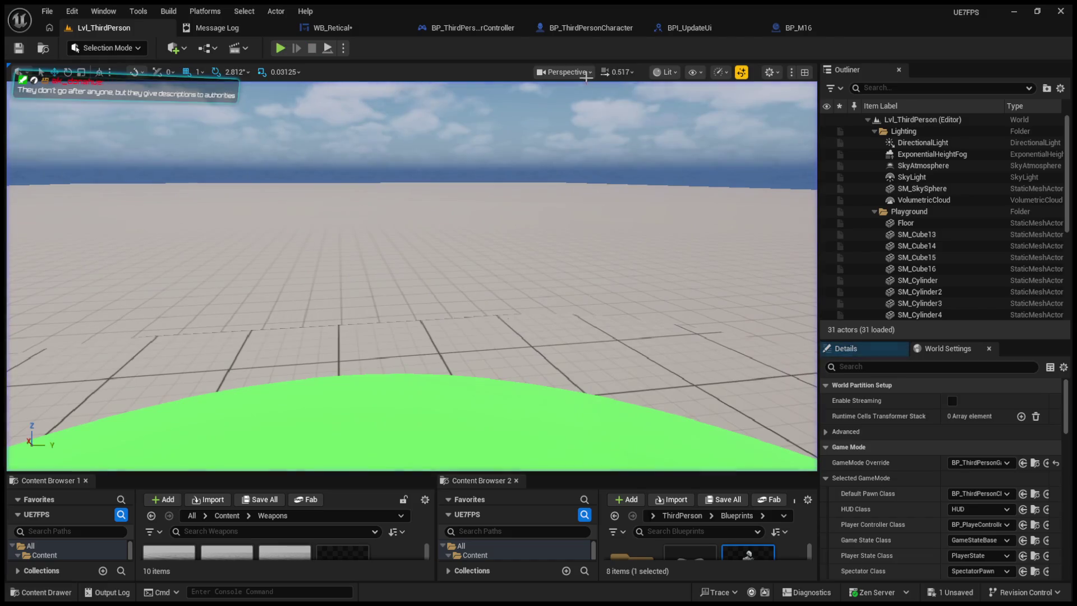
pyautogui.click(589, 27)
pyautogui.click(711, 28)
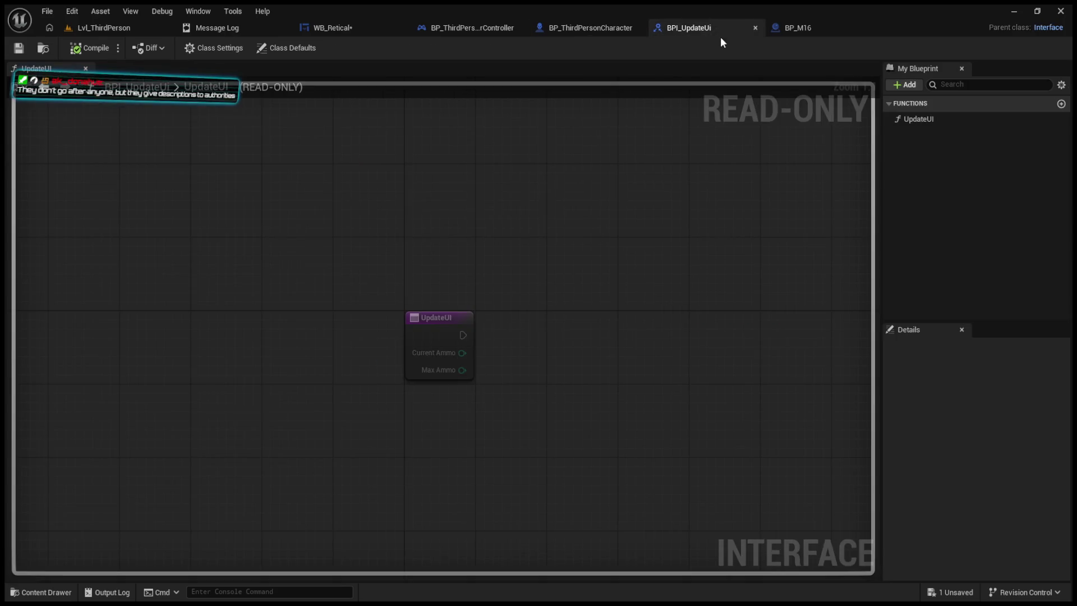
pyautogui.click(794, 26)
pyautogui.click(431, 32)
pyautogui.click(338, 29)
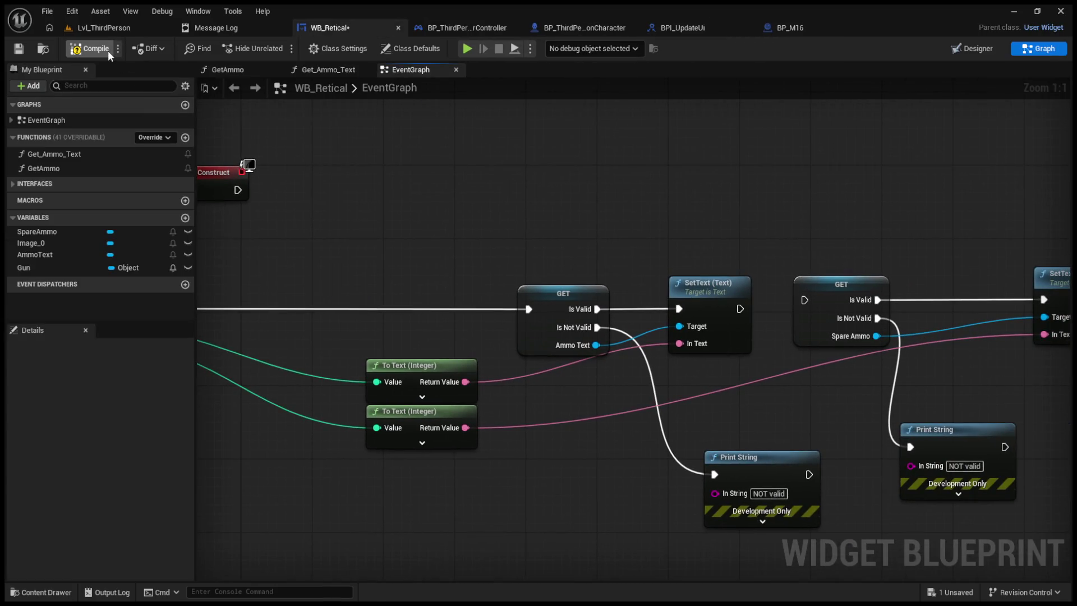
pyautogui.click(90, 48)
pyautogui.click(104, 28)
pyautogui.click(280, 50)
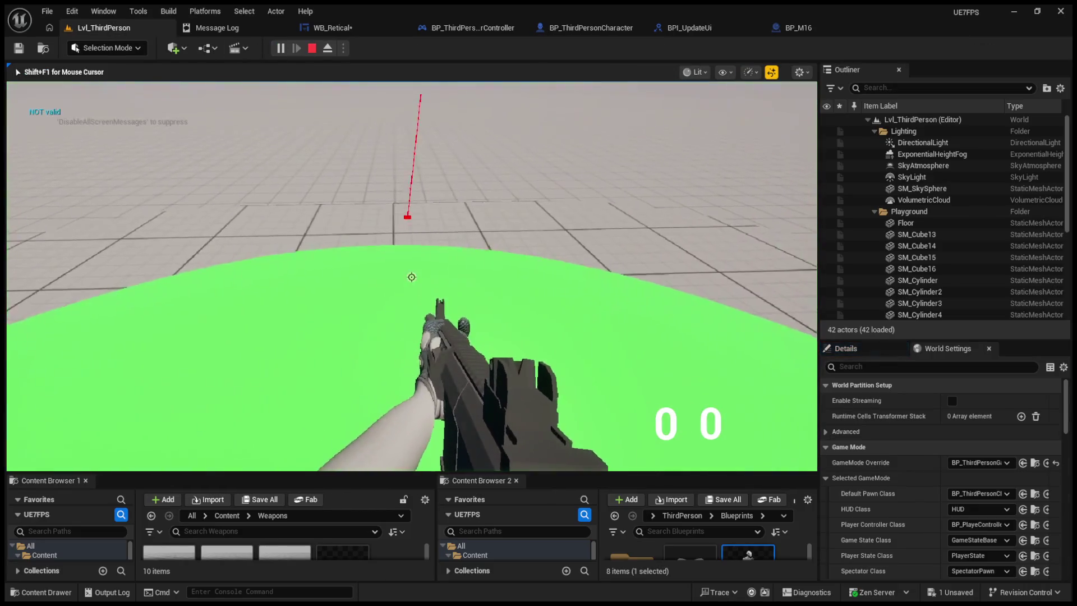
pyautogui.press('Escape')
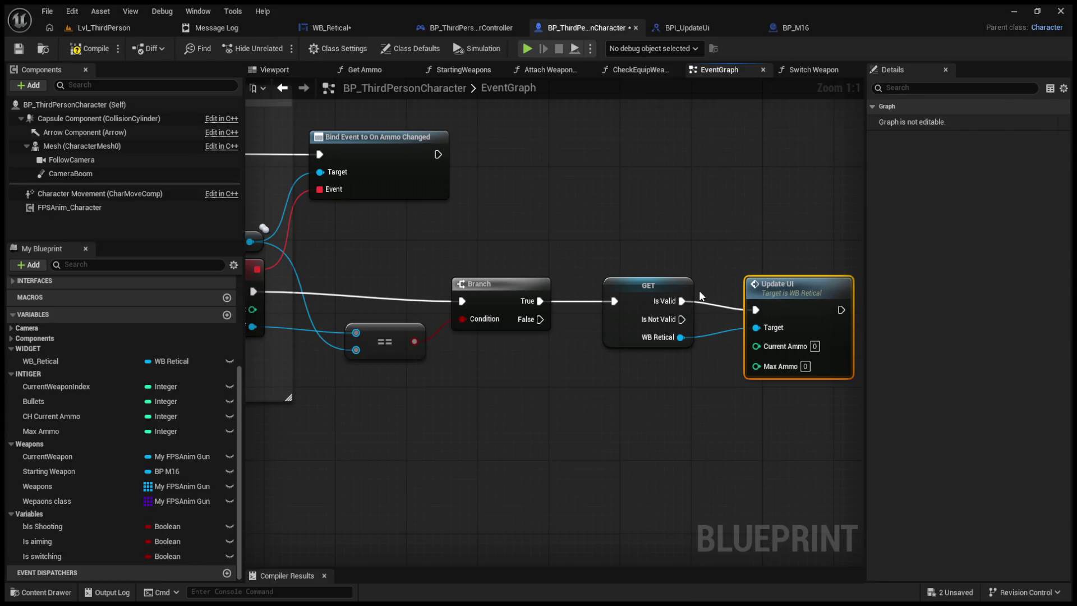
# - Feed the weapon's Current Ammo into Update UI, then playtest by firing the gun twice
pyautogui.moveTo(699, 290); pyautogui.dragTo(719, 293)
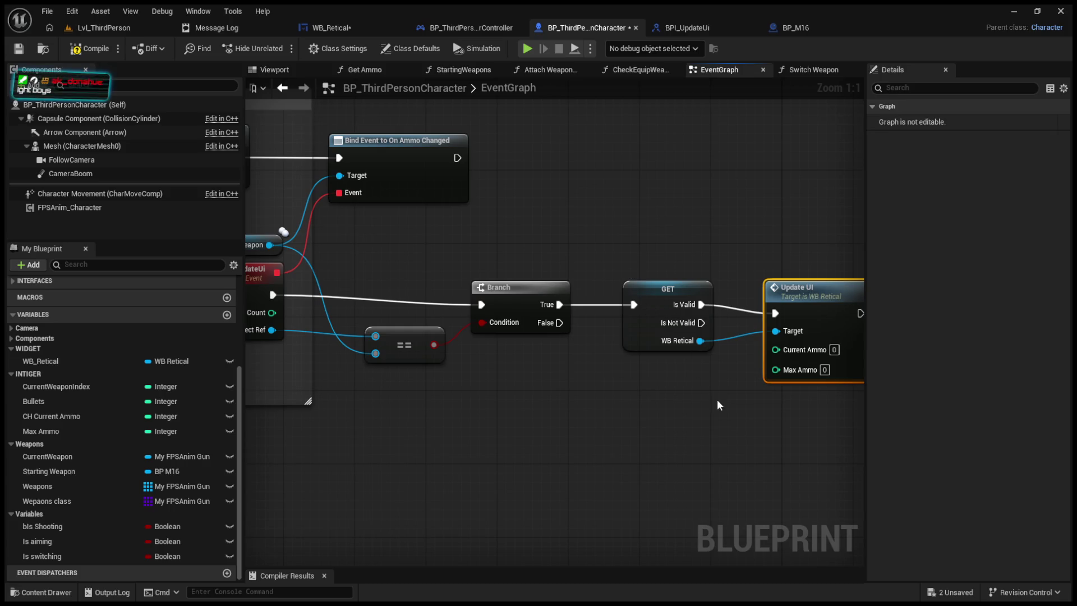
pyautogui.moveTo(272, 245)
pyautogui.mouseDown()
pyautogui.moveTo(682, 351)
pyautogui.moveTo(678, 433)
pyautogui.moveTo(776, 348)
pyautogui.mouseUp()
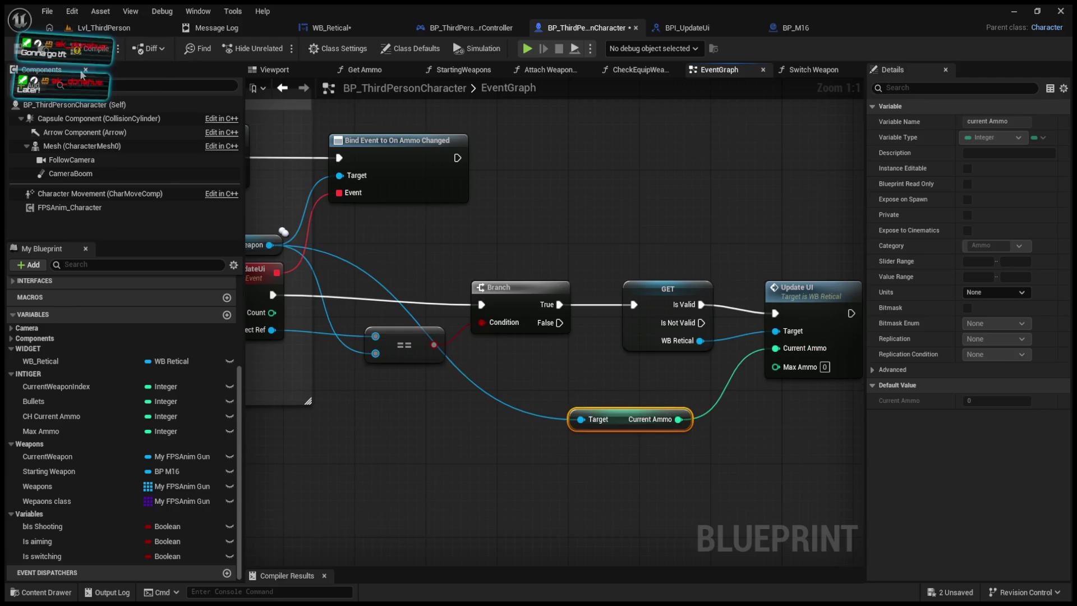
pyautogui.hotkey('alt', 'p')
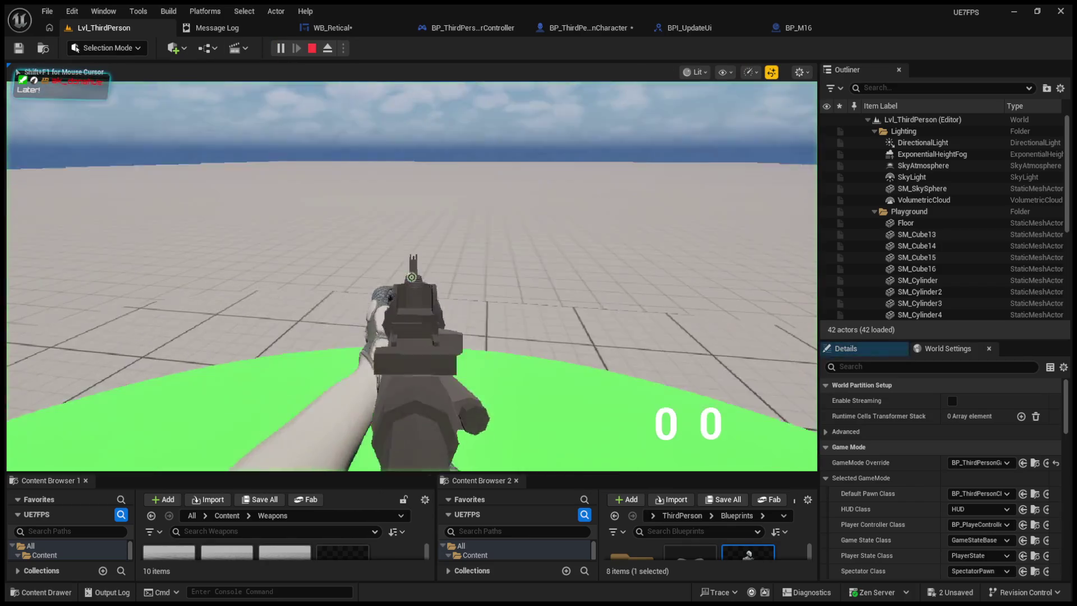
pyautogui.click(412, 277)
pyautogui.click(412, 276)
pyautogui.press('Escape')
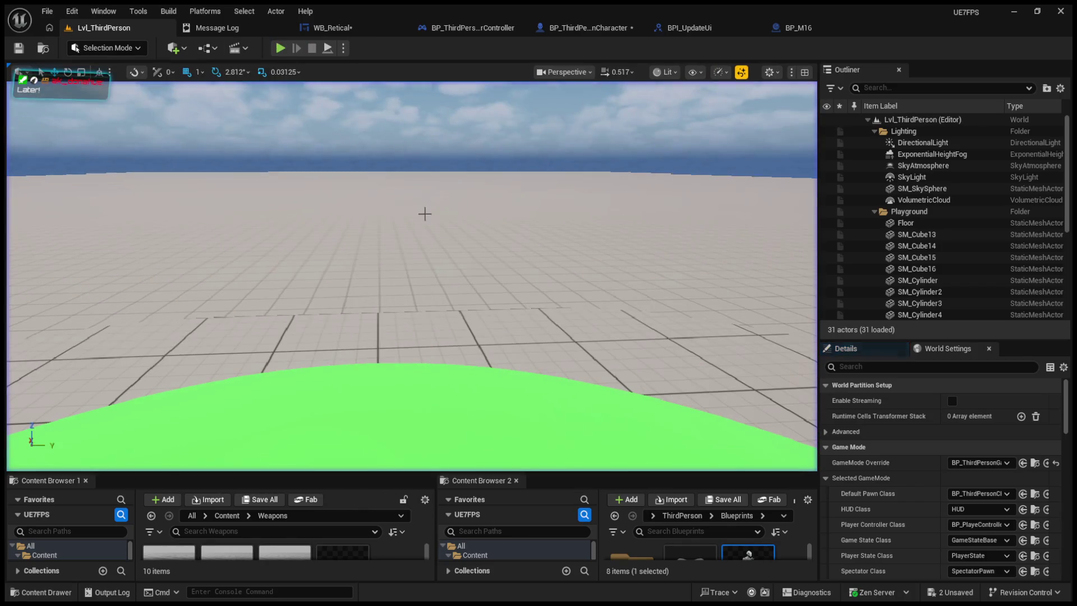
pyautogui.click(226, 28)
pyautogui.click(318, 29)
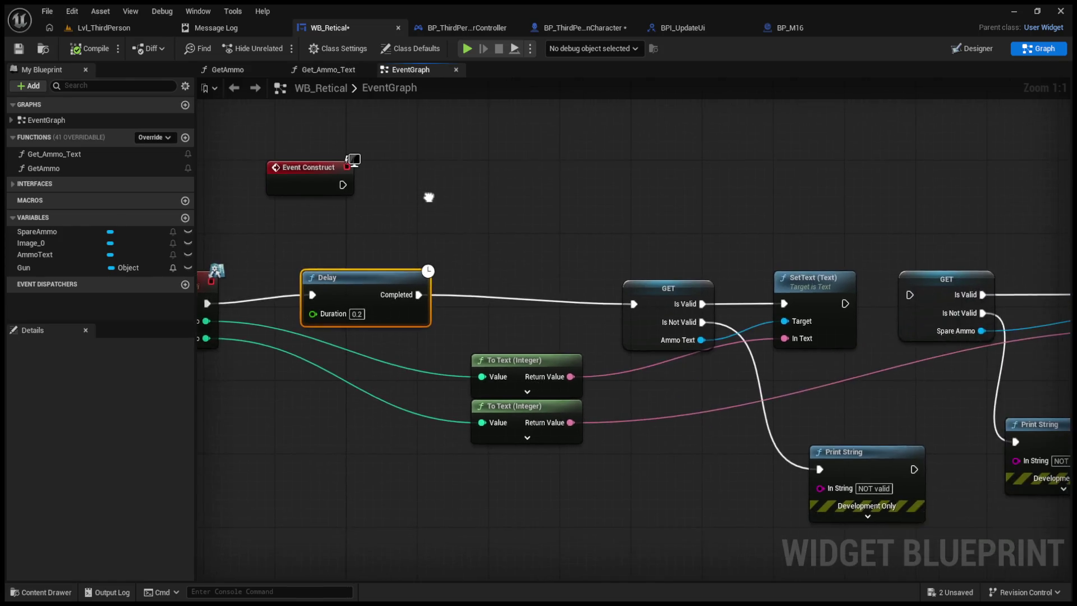
# - Delete the 0.2-second Delay and wire Event UpdateUI straight into the AmmoText GET check
pyautogui.moveTo(477, 299); pyautogui.dragTo(477, 308)
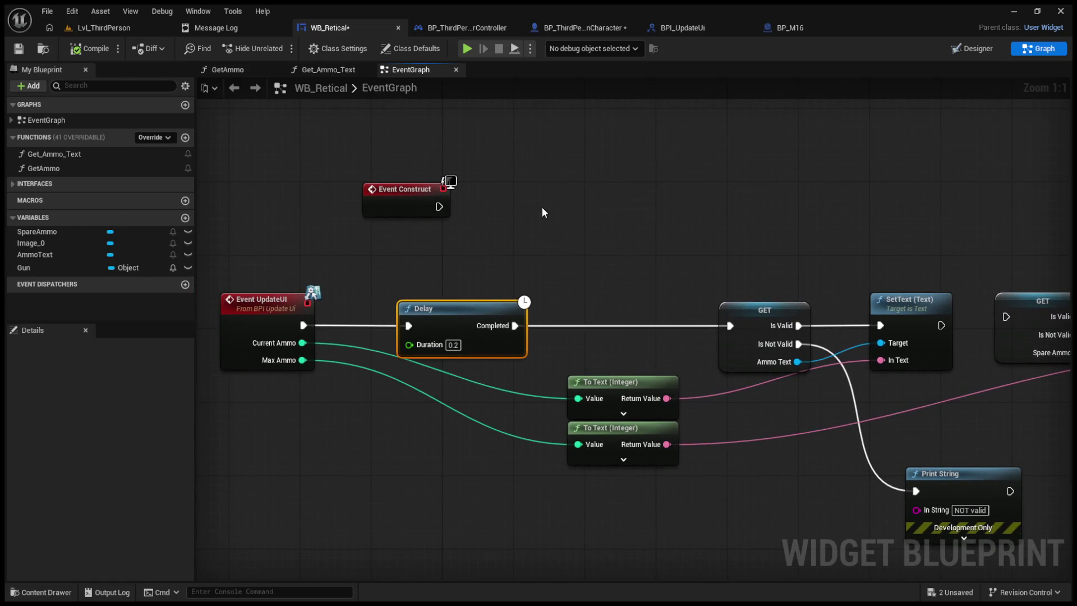
pyautogui.press('Delete')
pyautogui.moveTo(303, 325)
pyautogui.mouseDown()
pyautogui.moveTo(644, 337)
pyautogui.moveTo(730, 325)
pyautogui.mouseUp()
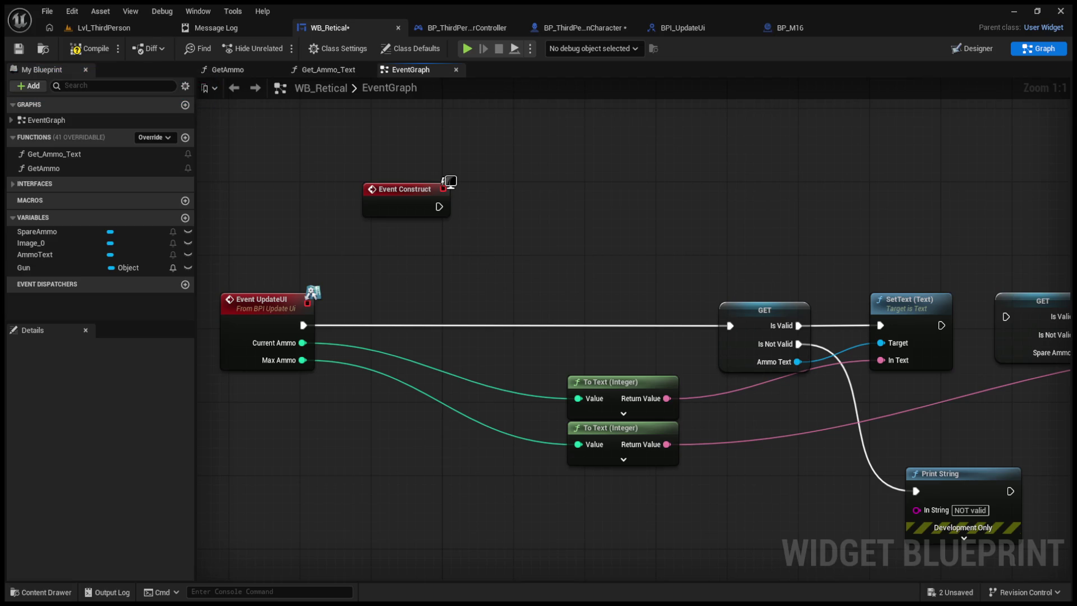
pyautogui.moveTo(955, 440)
pyautogui.mouseDown()
pyautogui.moveTo(872, 444)
pyautogui.moveTo(755, 417)
pyautogui.mouseUp()
pyautogui.click(817, 501)
pyautogui.moveTo(817, 501)
pyautogui.mouseDown()
pyautogui.moveTo(875, 469)
pyautogui.moveTo(939, 473)
pyautogui.mouseUp()
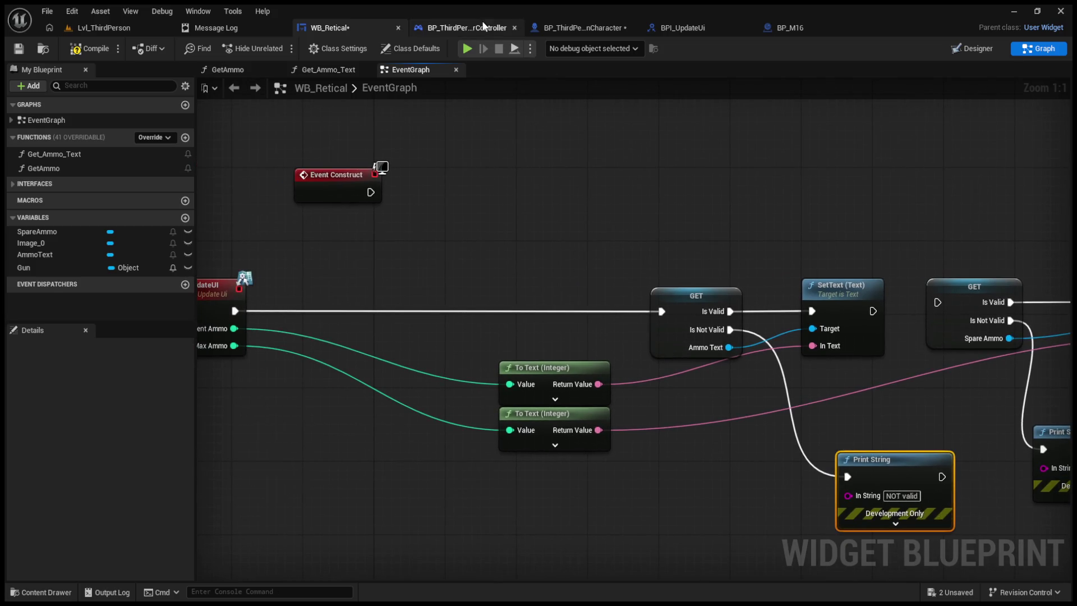
# - Delete the Current Ammo getter from the character's Update UI call, compile, and run a quick playtest
pyautogui.click(494, 27)
pyautogui.click(547, 28)
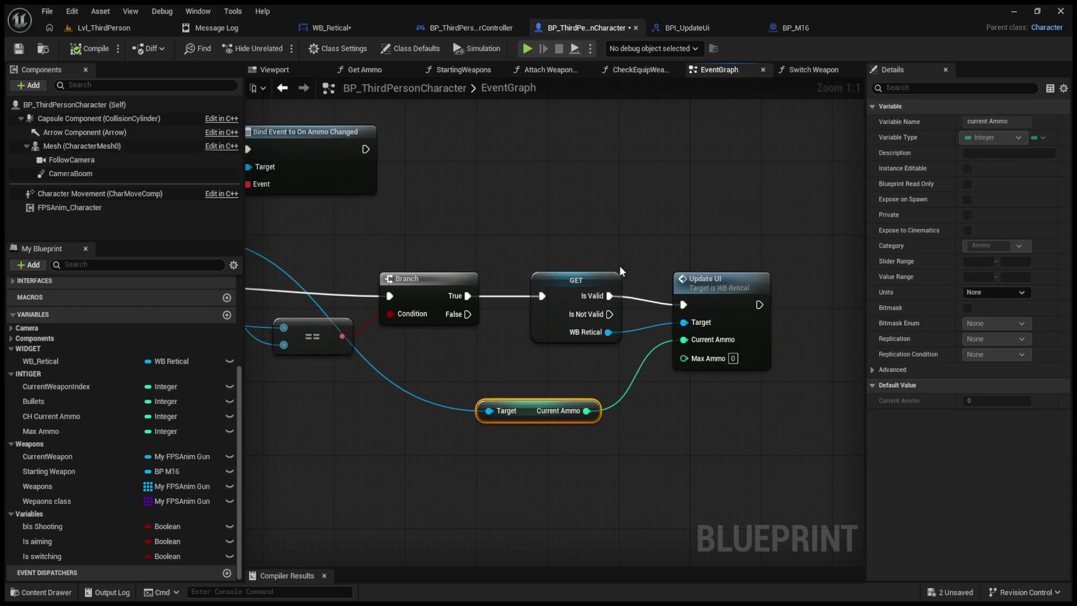
pyautogui.press('Delete')
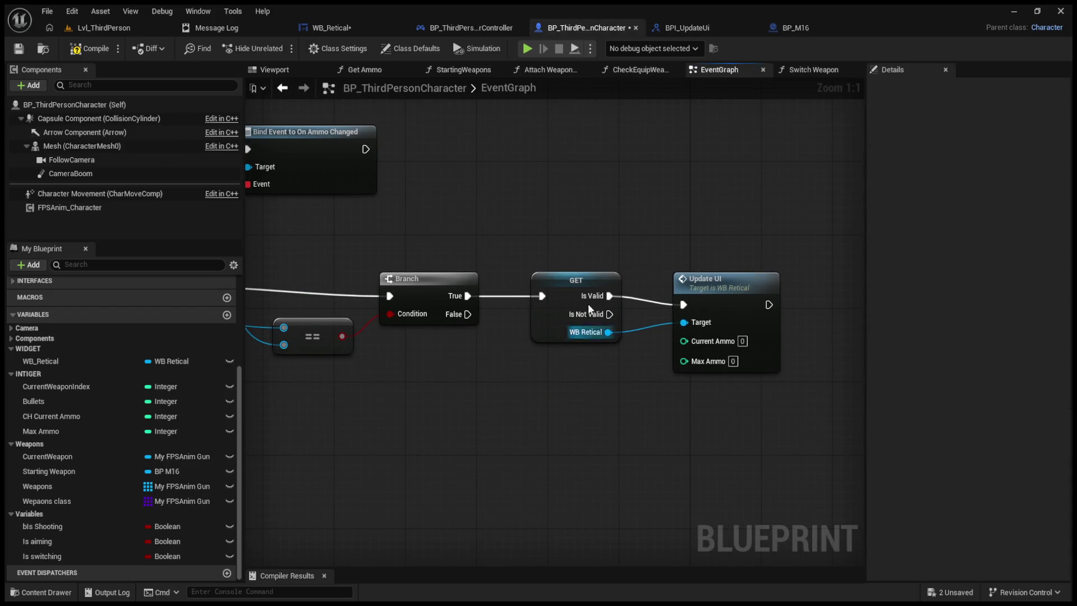
pyautogui.click(96, 49)
pyautogui.click(107, 31)
pyautogui.click(280, 48)
pyautogui.press('Escape')
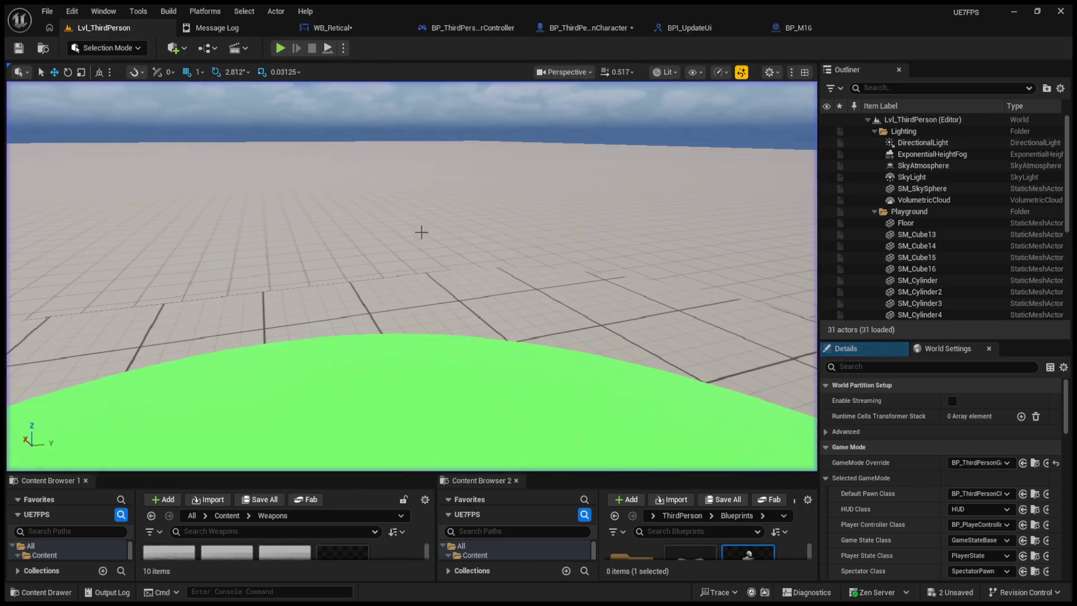
# - Review the UpdateUI interface and controller graphs, then select the AmmoText variable in WB_Retical
pyautogui.click(689, 27)
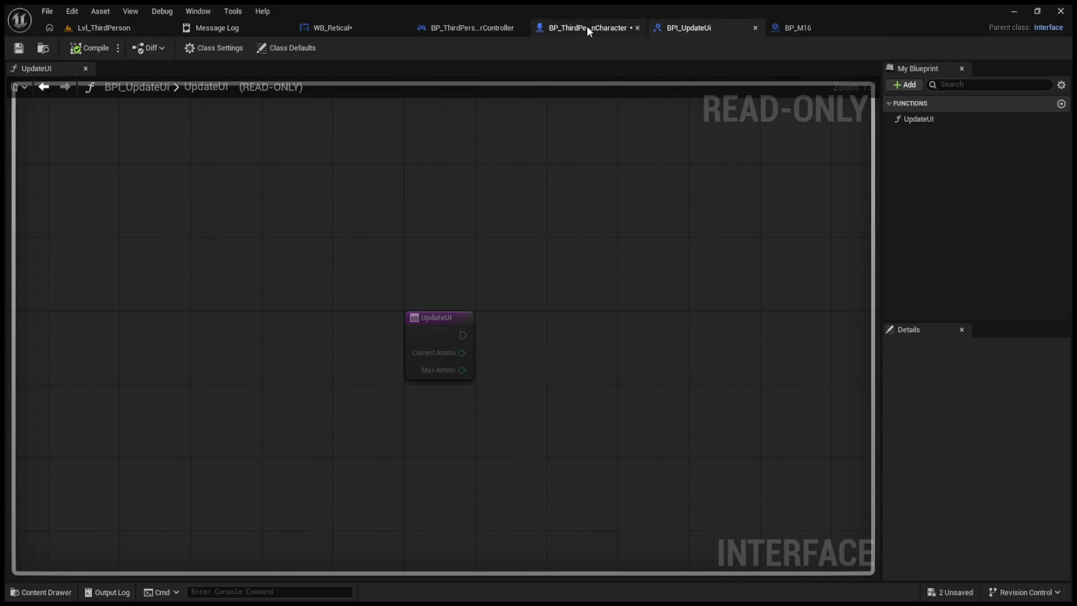
pyautogui.click(588, 28)
pyautogui.click(472, 22)
pyautogui.click(320, 27)
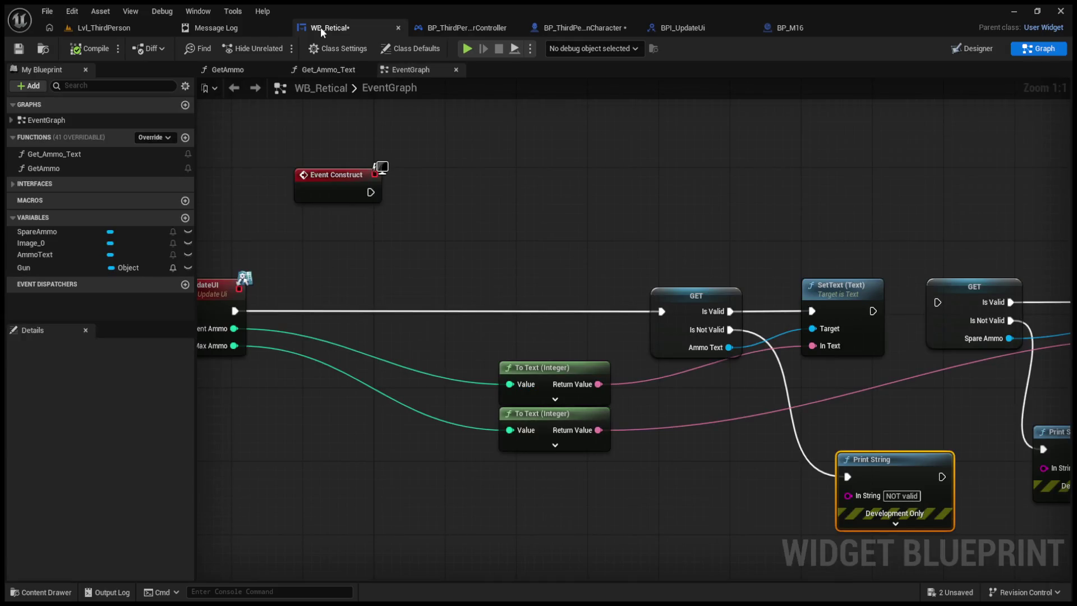
pyautogui.click(199, 32)
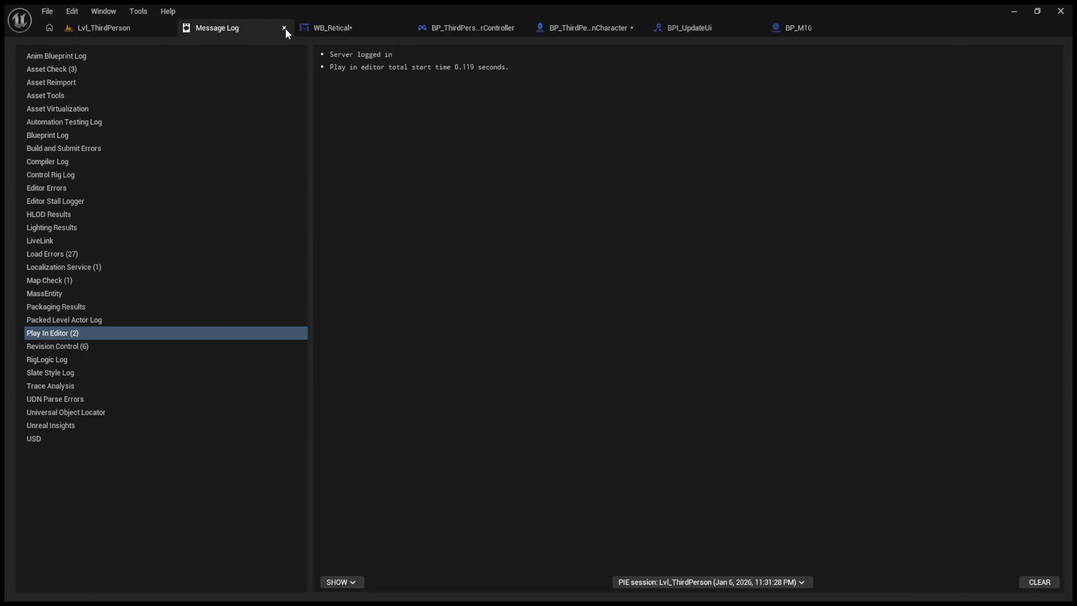
pyautogui.click(285, 28)
pyautogui.click(156, 28)
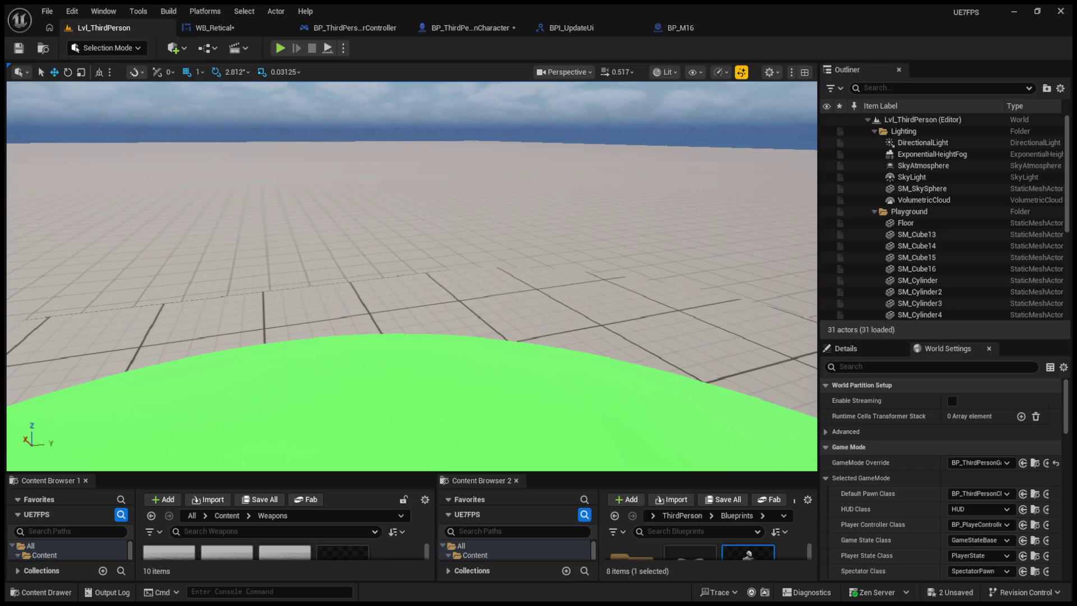
pyautogui.click(571, 28)
pyautogui.click(337, 29)
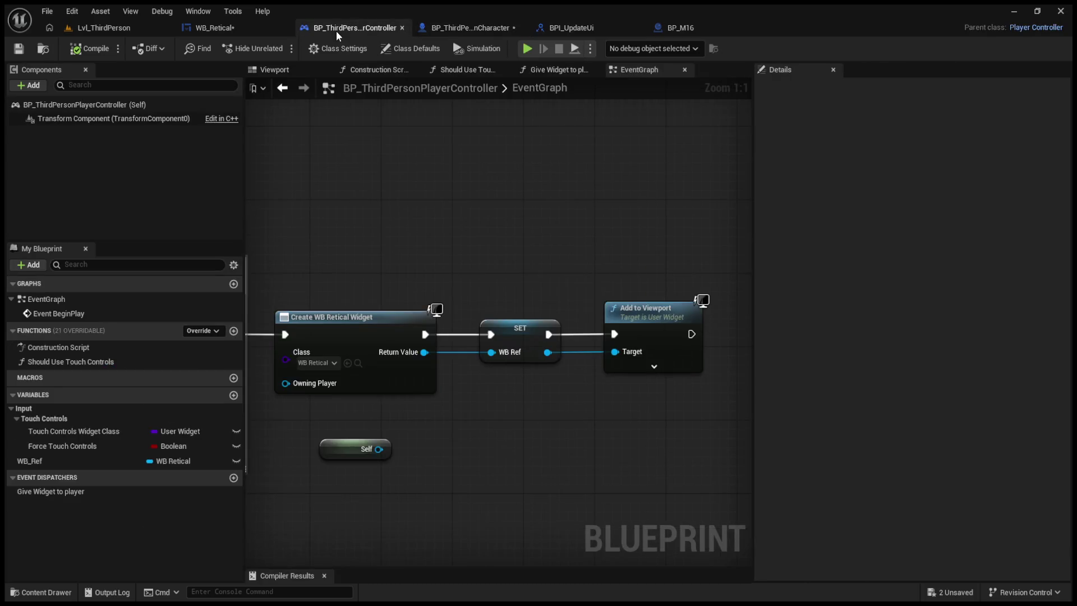
pyautogui.click(215, 28)
pyautogui.scroll(-1, 510, 220)
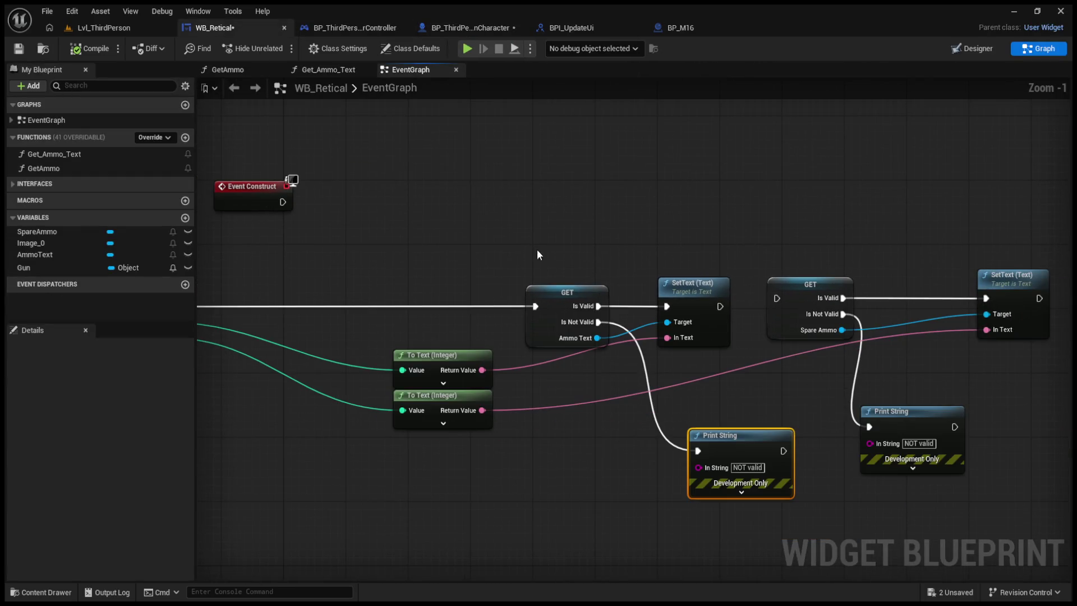
pyautogui.click(124, 255)
# - Feed a new AmmoText getter into SetText's Target, bypass GET, compile, and playtest firing twice
pyautogui.moveTo(576, 260)
pyautogui.mouseDown()
pyautogui.moveTo(561, 239)
pyautogui.moveTo(667, 322)
pyautogui.mouseUp()
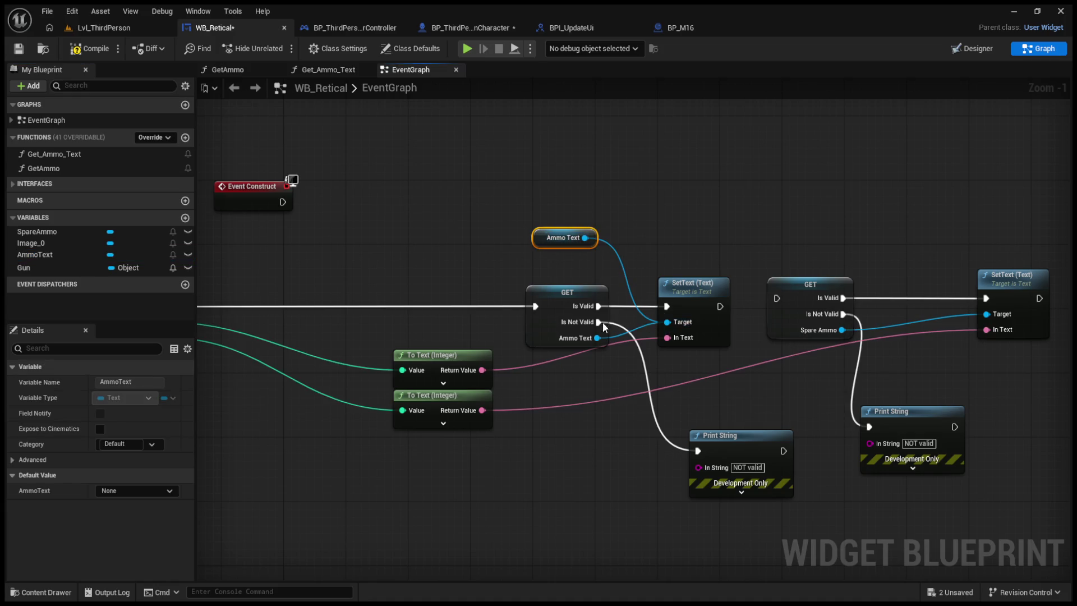
pyautogui.moveTo(536, 307); pyautogui.dragTo(666, 306)
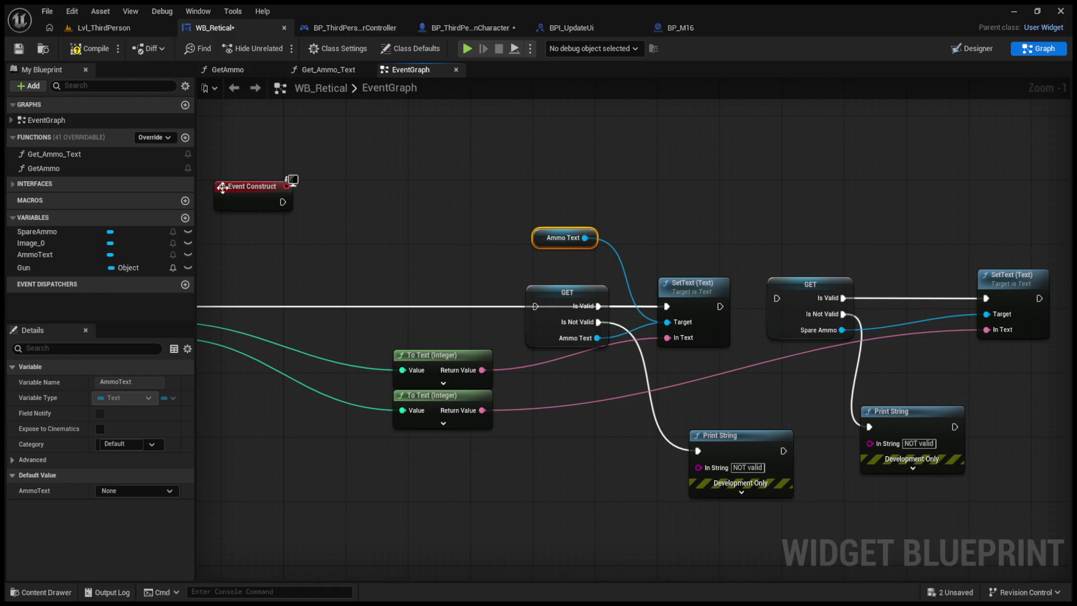
pyautogui.click(90, 48)
pyautogui.hotkey('alt', 'p')
pyautogui.click(411, 277)
pyautogui.click(412, 277)
pyautogui.press('Escape')
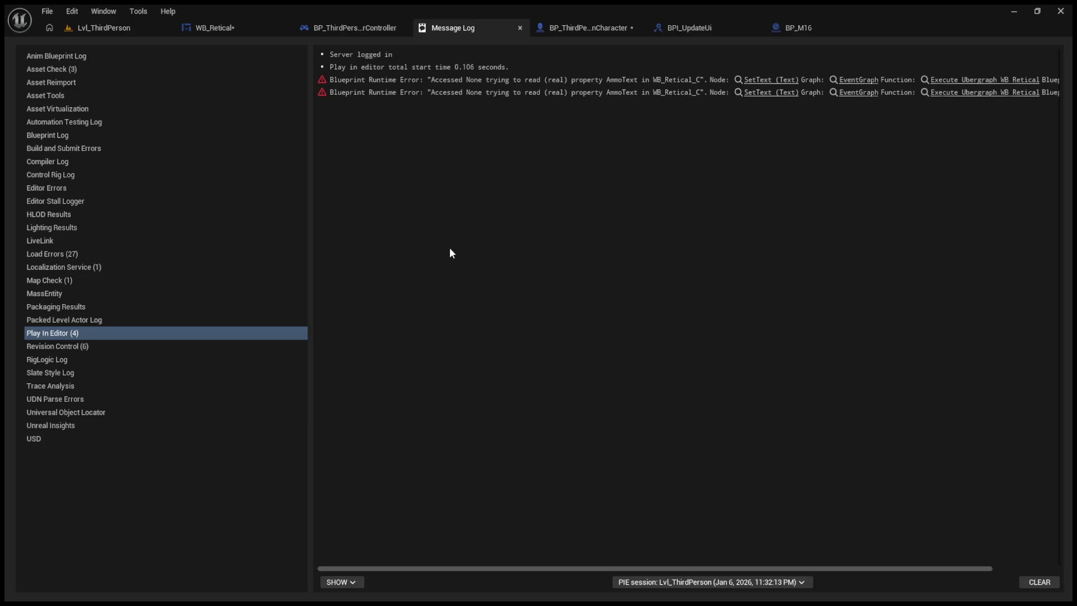
# - Replace the failing SetText with a new one from Ammo Text and wire UpdateUI into it
pyautogui.click(773, 79)
pyautogui.click(772, 81)
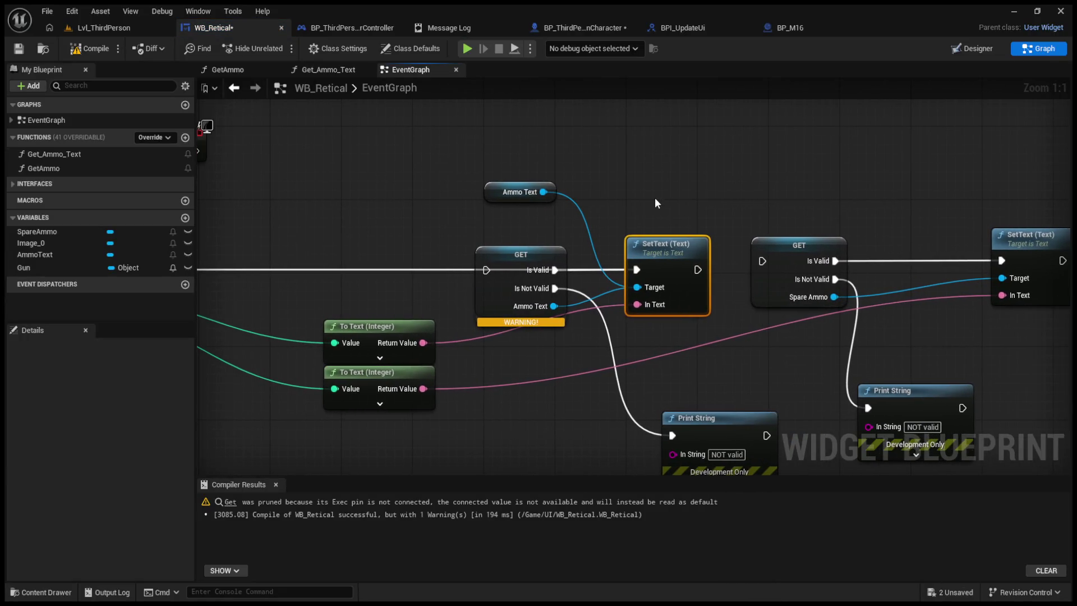
pyautogui.moveTo(543, 192); pyautogui.dragTo(625, 152)
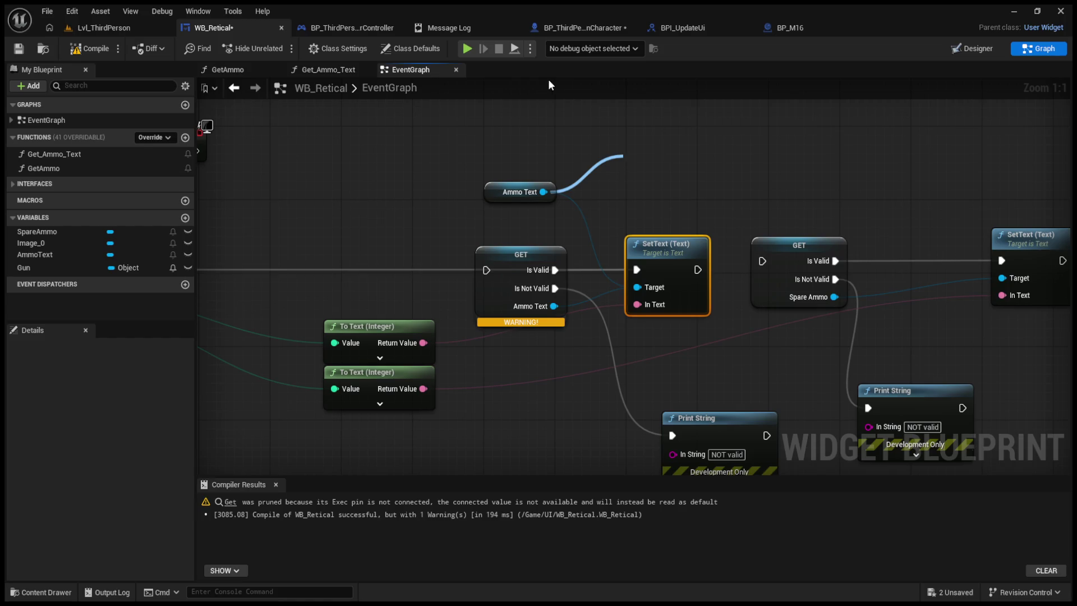
pyautogui.click(718, 388)
pyautogui.click(677, 261)
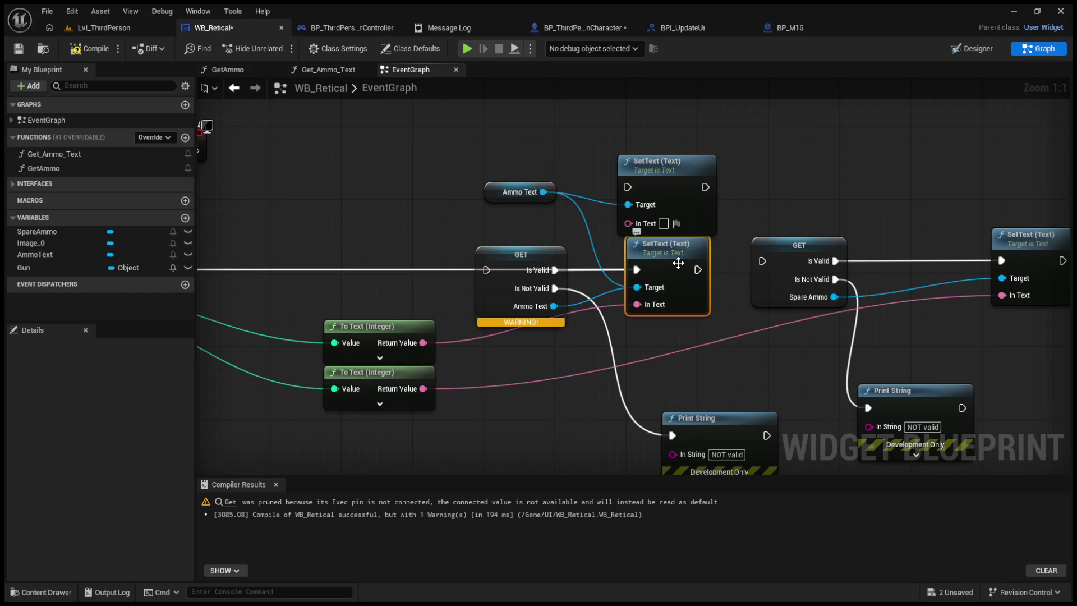
pyautogui.press('Delete')
pyautogui.moveTo(655, 170)
pyautogui.mouseDown()
pyautogui.moveTo(655, 223)
pyautogui.moveTo(702, 243)
pyautogui.moveTo(702, 261)
pyautogui.mouseUp()
pyautogui.moveTo(381, 178); pyautogui.dragTo(298, 178)
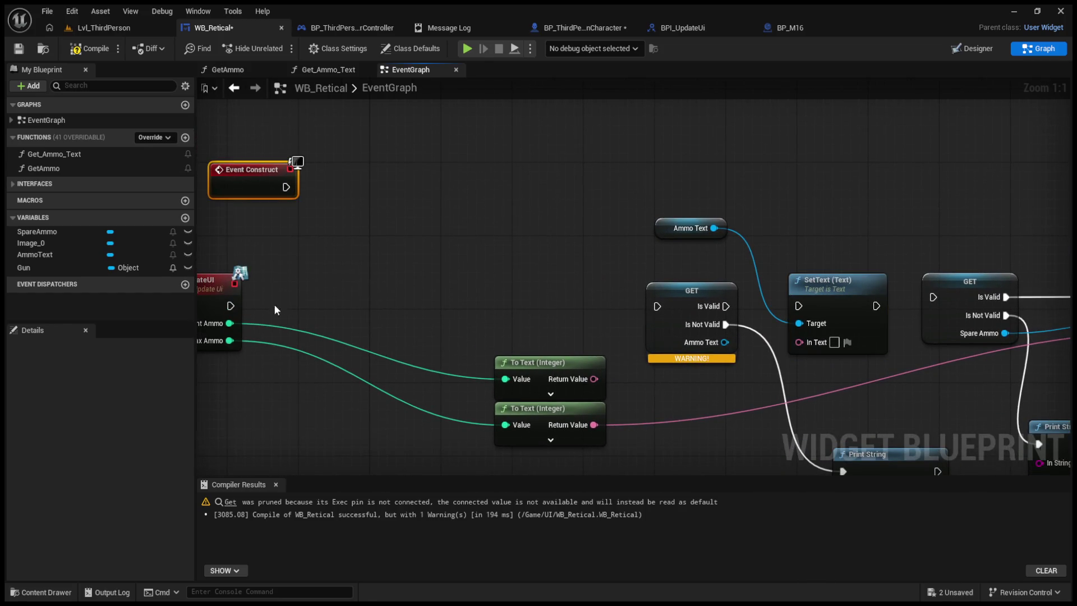
pyautogui.moveTo(230, 306); pyautogui.dragTo(798, 306)
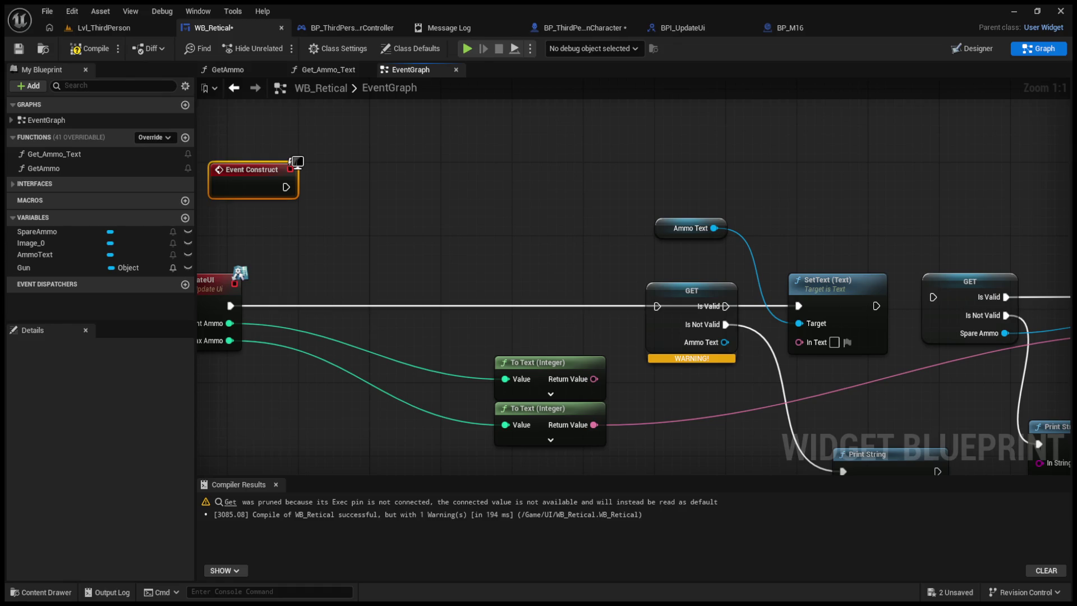
# - Replace WB_Retical's Event Construct with a pasted Event On Initialized node
pyautogui.moveTo(547, 188); pyautogui.dragTo(683, 218)
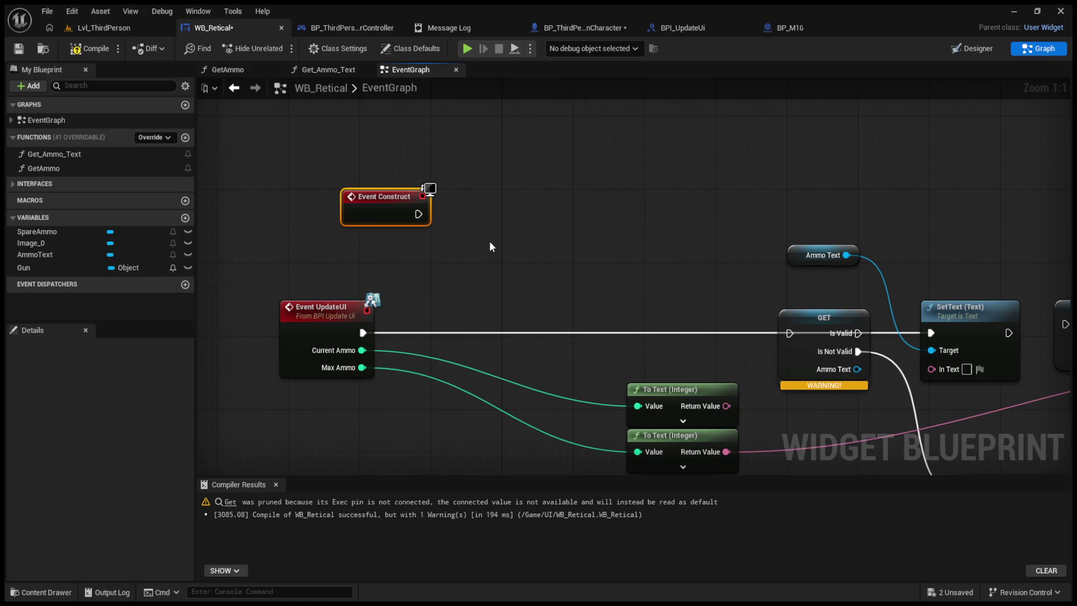
pyautogui.press('Delete')
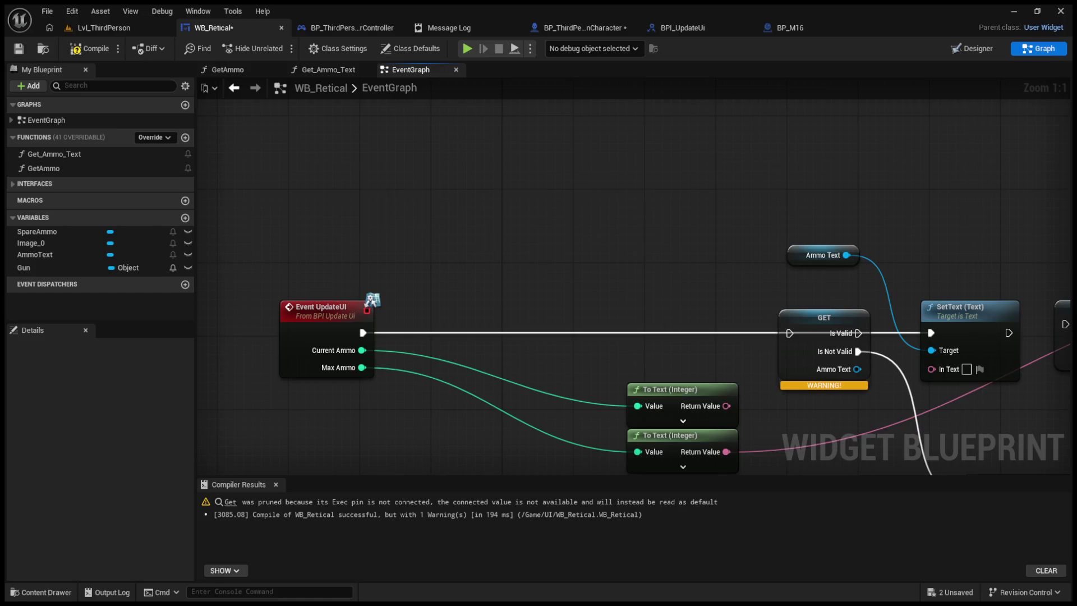
pyautogui.moveTo(477, 223); pyautogui.dragTo(476, 223)
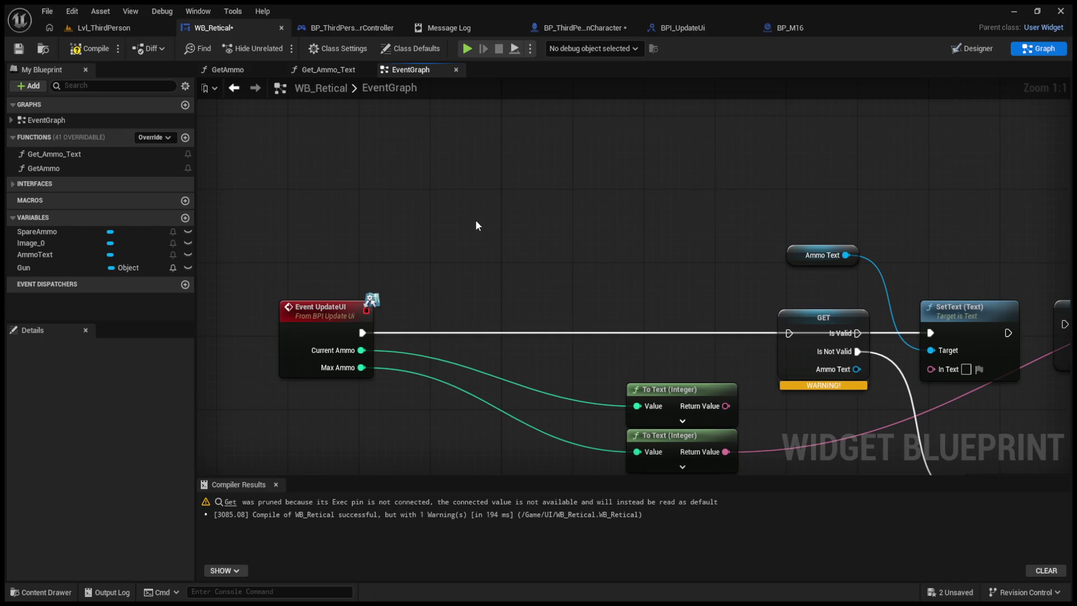
pyautogui.hotkey('ctrl', 'v')
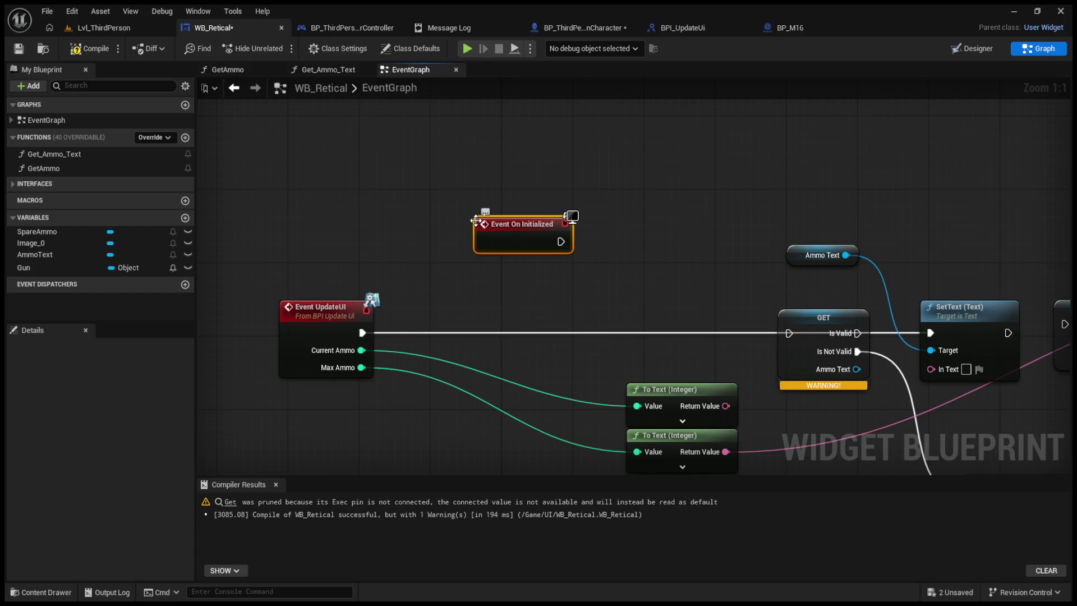
pyautogui.moveTo(488, 224); pyautogui.dragTo(382, 225)
pyautogui.hotkey('ctrl', 'z')
pyautogui.hotkey('ctrl', 'z')
pyautogui.hotkey('ctrl', 'z')
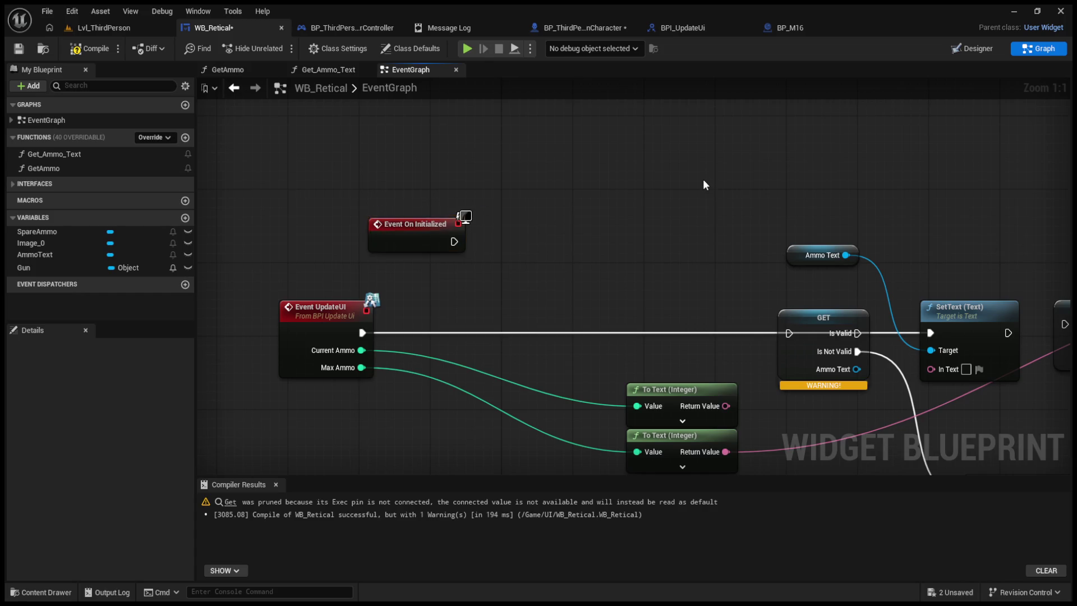
pyautogui.click(392, 216)
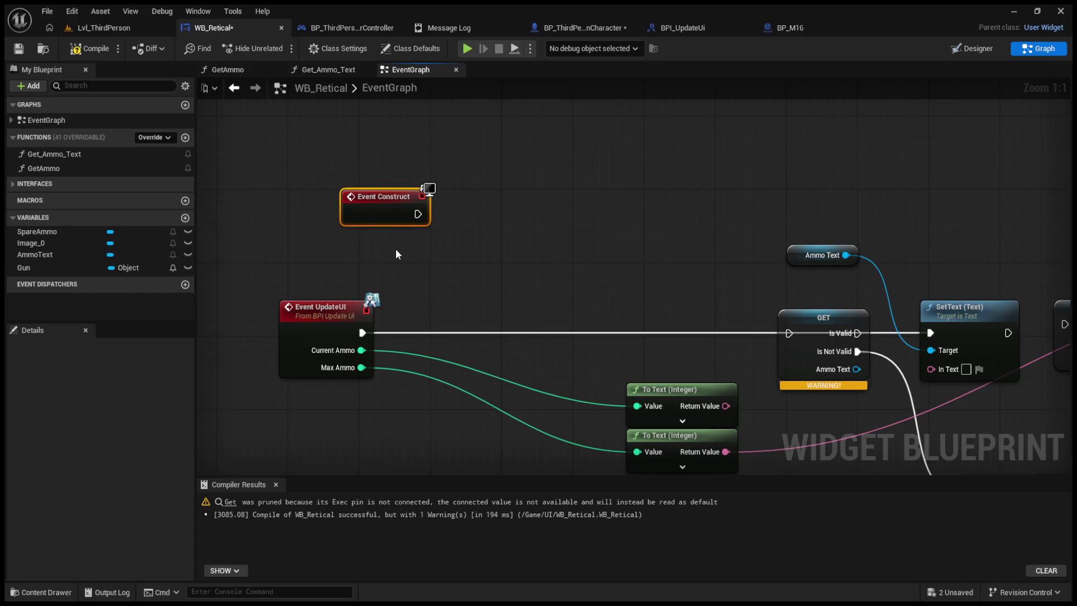
pyautogui.press('Delete')
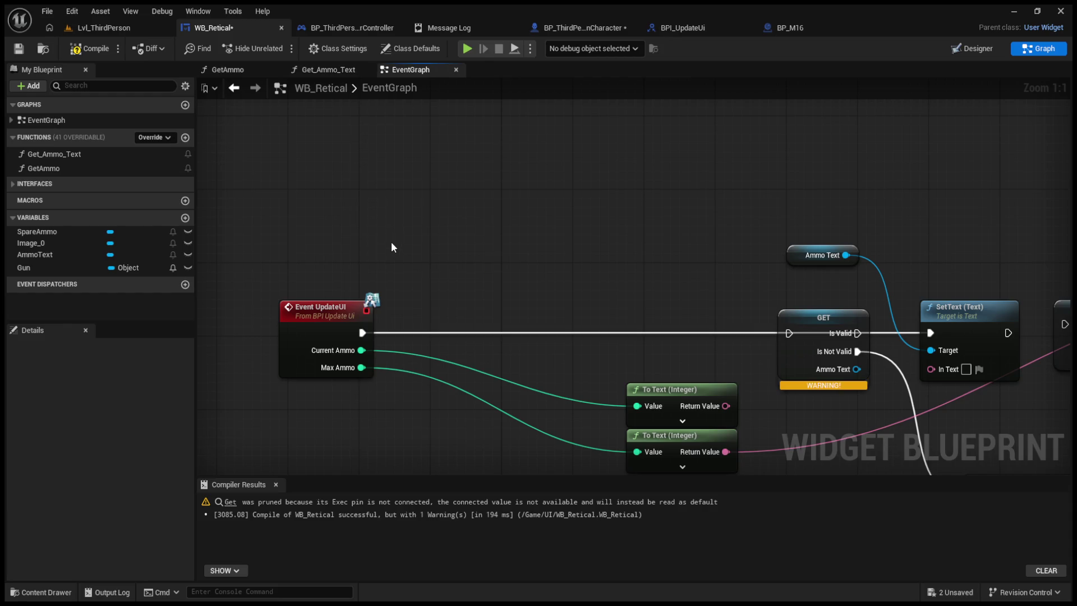
pyautogui.hotkey('ctrl', 'v')
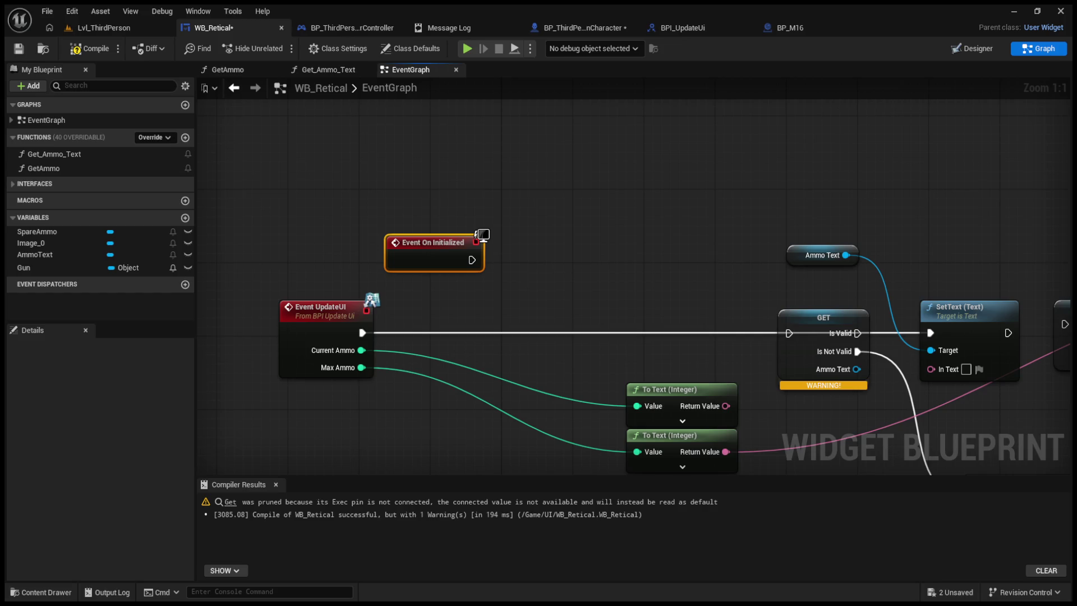
pyautogui.click(598, 31)
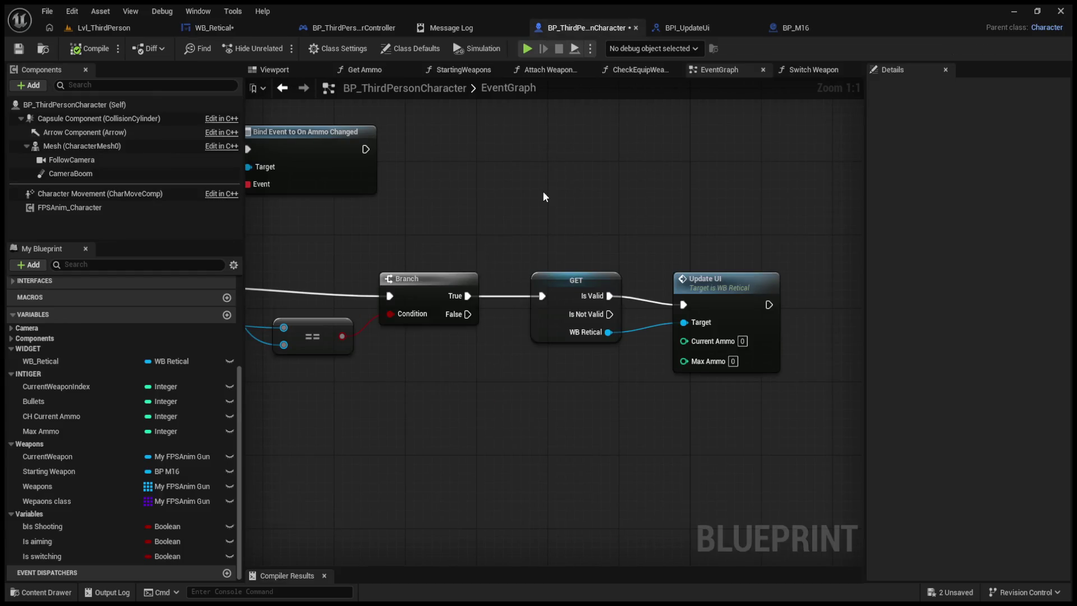
# - Check the character's Update UI call, then bring up the player controller's widget creation graph
pyautogui.moveTo(547, 196); pyautogui.dragTo(809, 244)
pyautogui.click(213, 28)
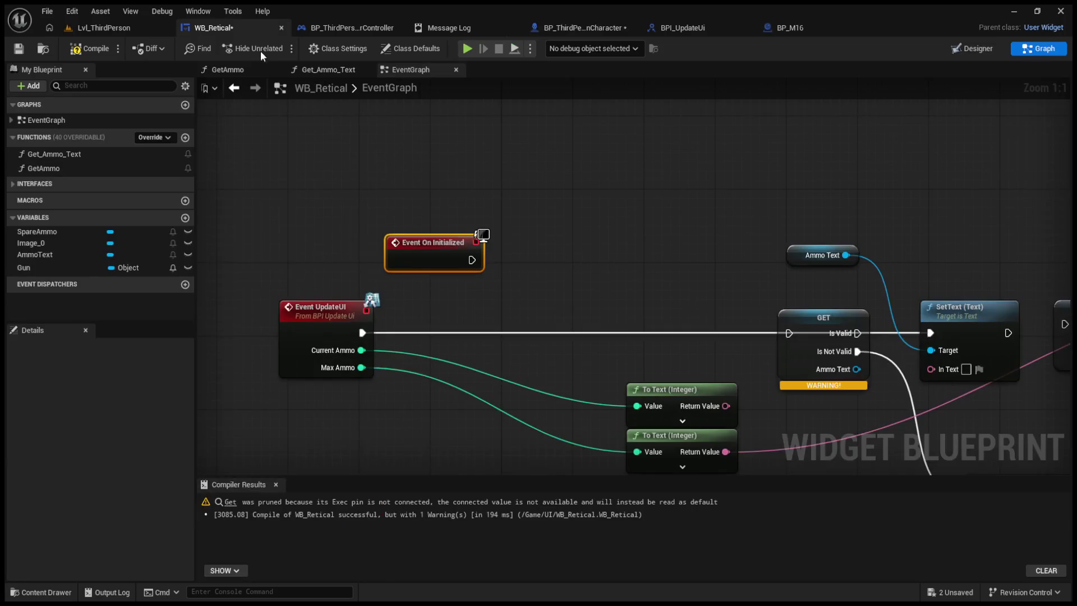
pyautogui.click(693, 28)
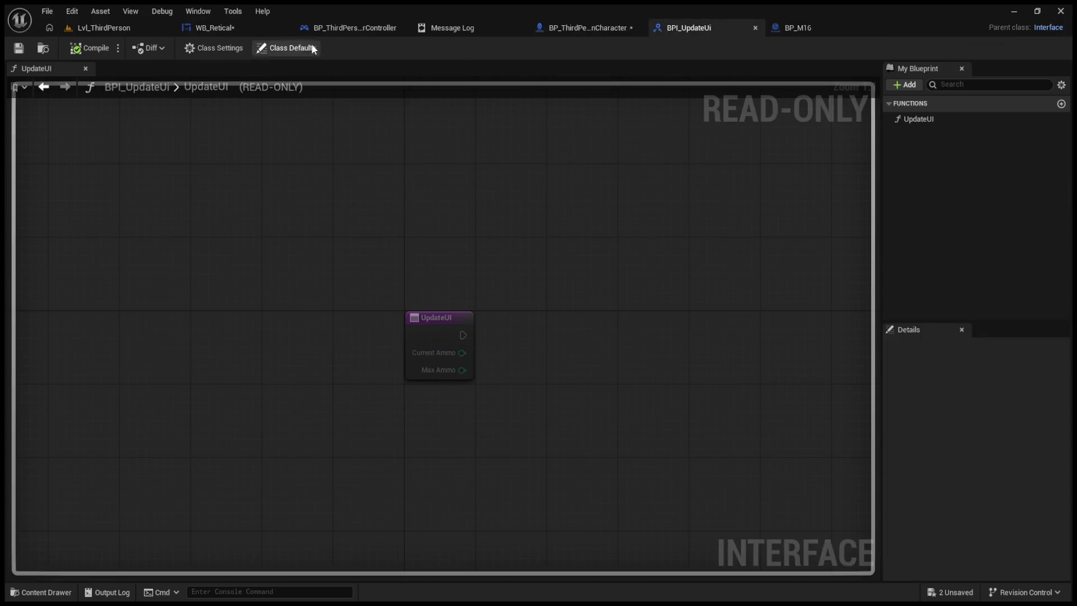
pyautogui.click(555, 27)
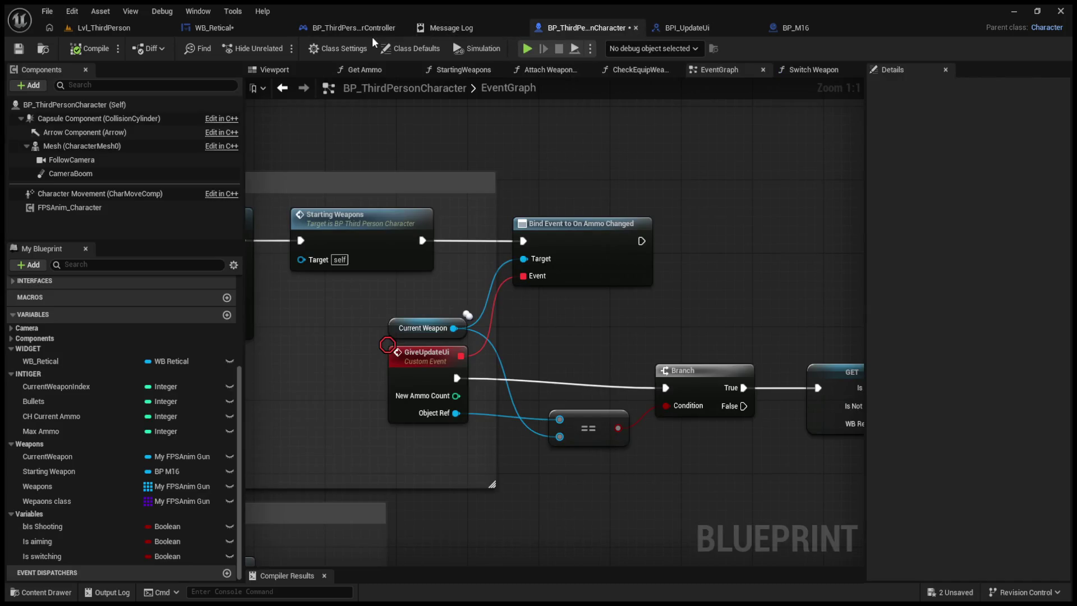
pyautogui.click(365, 31)
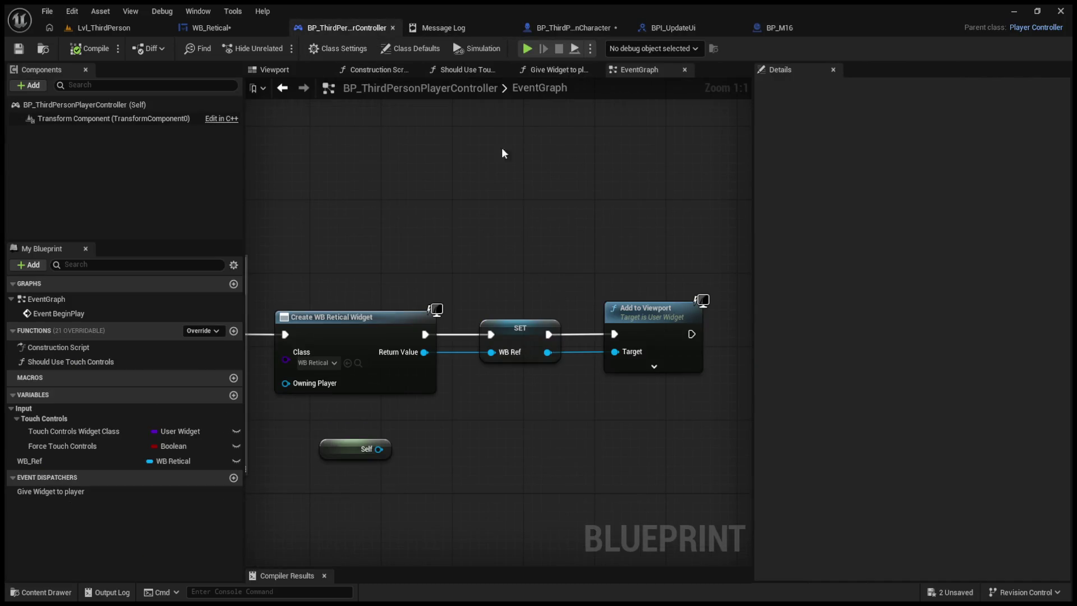
pyautogui.click(654, 366)
pyautogui.click(654, 387)
# - Insert a Delay Until Next Tick between SET WB Ref and Add to Viewport, compile, and playtest
pyautogui.moveTo(561, 278)
pyautogui.mouseDown()
pyautogui.moveTo(705, 272)
pyautogui.moveTo(470, 260)
pyautogui.mouseUp()
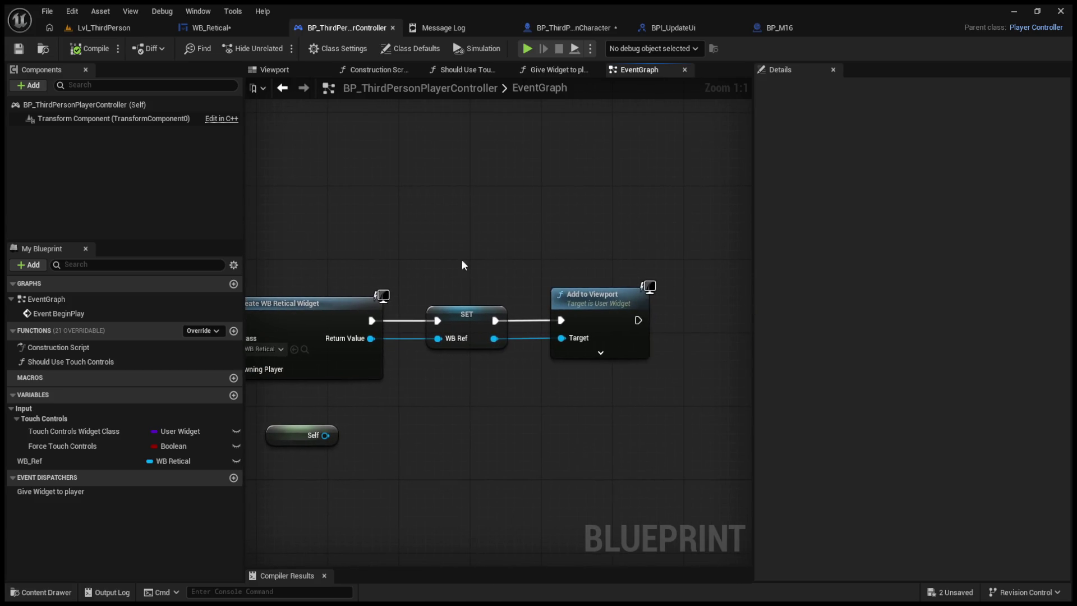
pyautogui.moveTo(501, 304)
pyautogui.mouseDown()
pyautogui.moveTo(558, 314)
pyautogui.moveTo(503, 313)
pyautogui.mouseUp()
pyautogui.moveTo(578, 264); pyautogui.dragTo(690, 307)
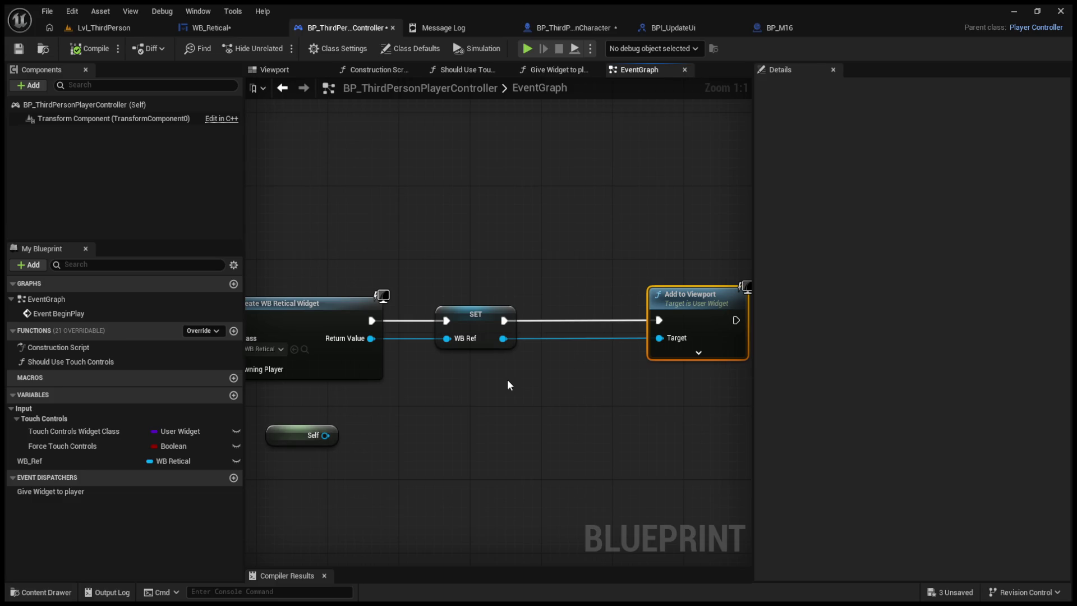
pyautogui.hotkey('ctrl', 'v')
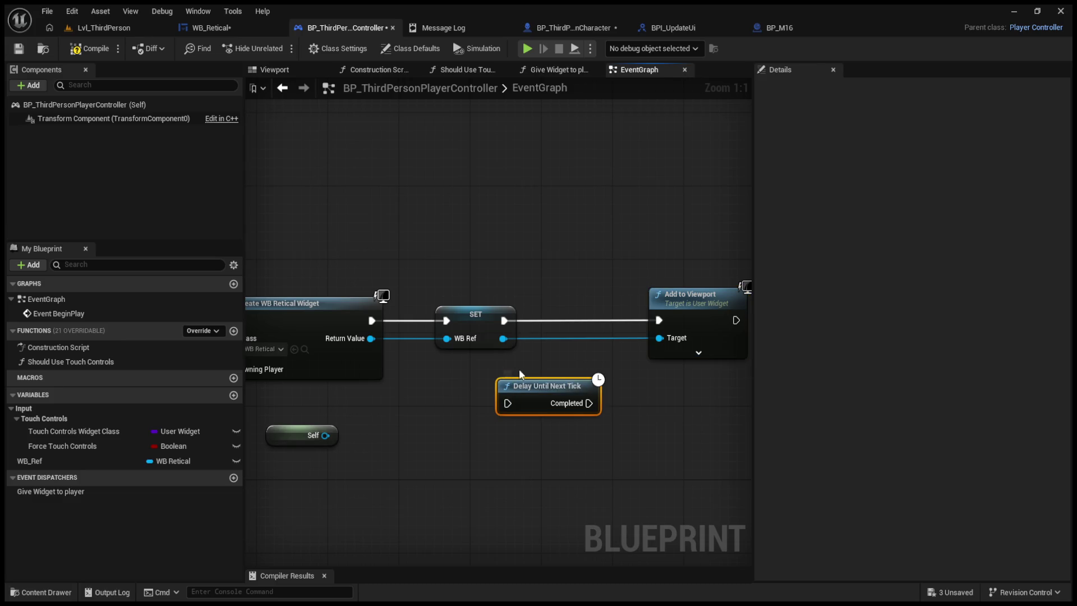
pyautogui.moveTo(505, 320); pyautogui.dragTo(508, 402)
pyautogui.moveTo(589, 403)
pyautogui.mouseDown()
pyautogui.moveTo(653, 311)
pyautogui.moveTo(659, 320)
pyautogui.mouseUp()
pyautogui.click(88, 51)
pyautogui.hotkey('alt', 'p')
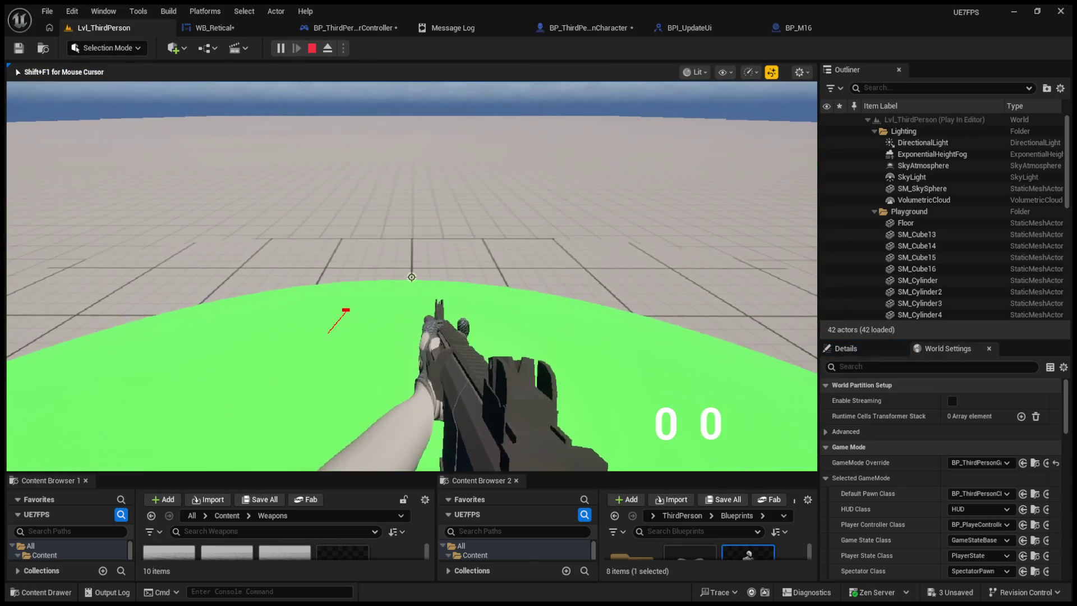
# - Wire the ammo count's To Text Return Value into SetText's In Text
pyautogui.press('Escape')
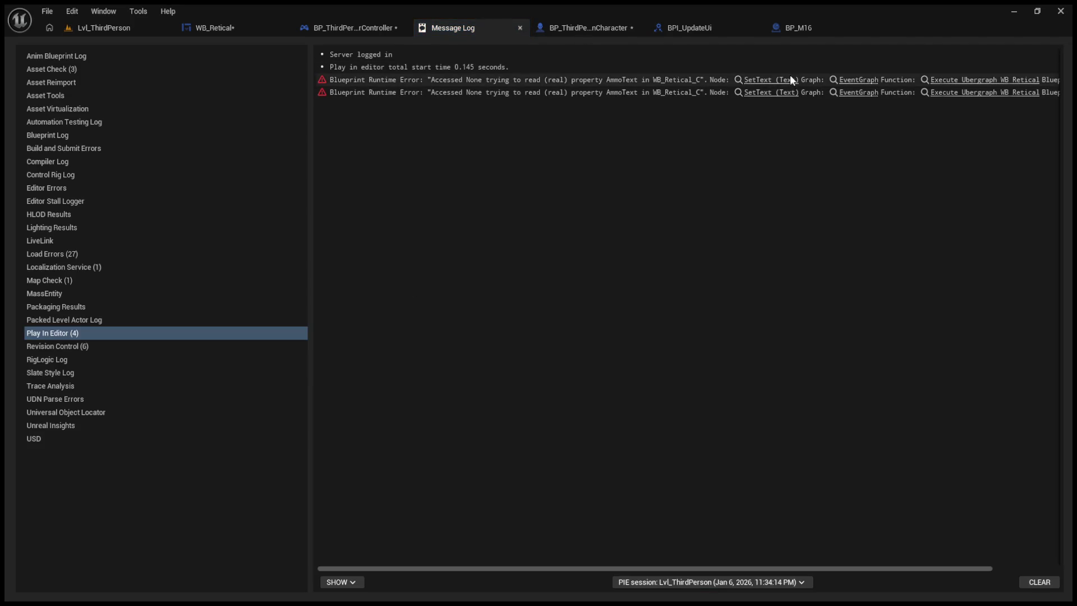
pyautogui.click(788, 80)
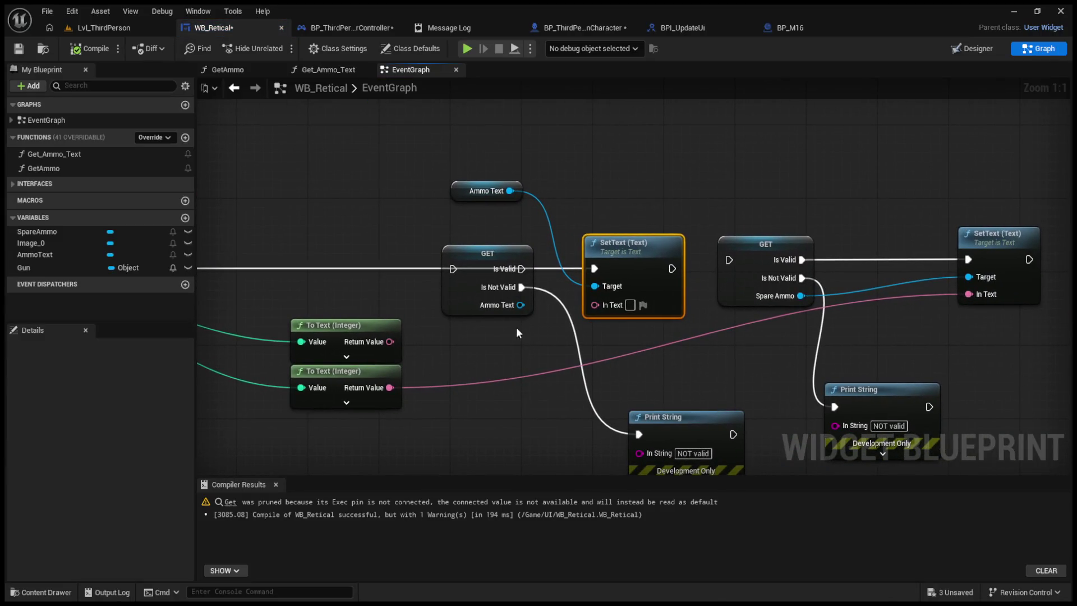
pyautogui.moveTo(390, 341); pyautogui.dragTo(581, 310)
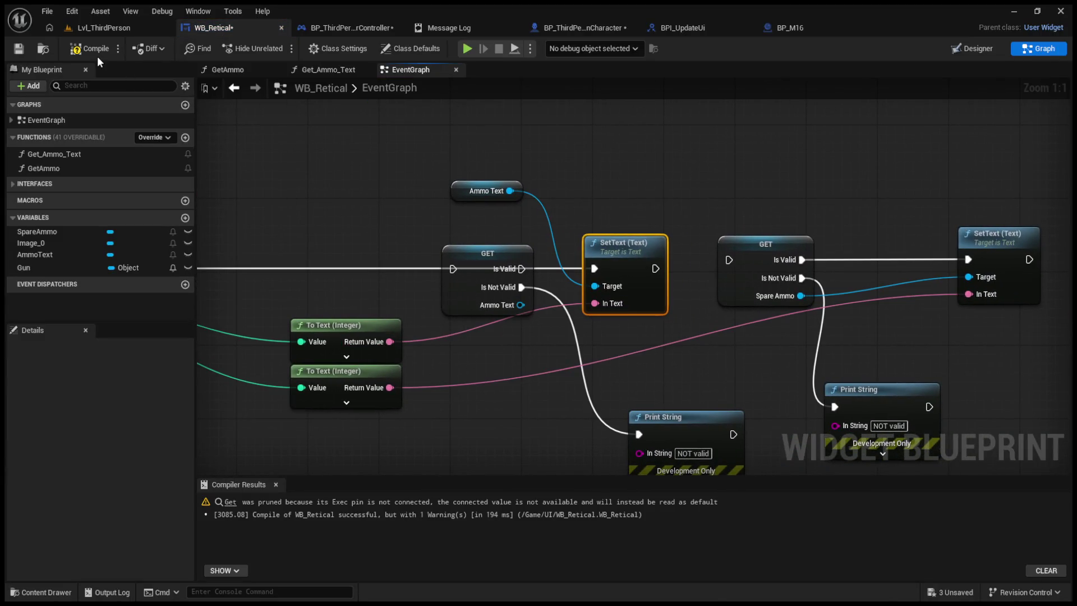
# - Play-test the level again and jump to the erroring SetText node in WB_Retical
pyautogui.click(107, 30)
pyautogui.click(280, 47)
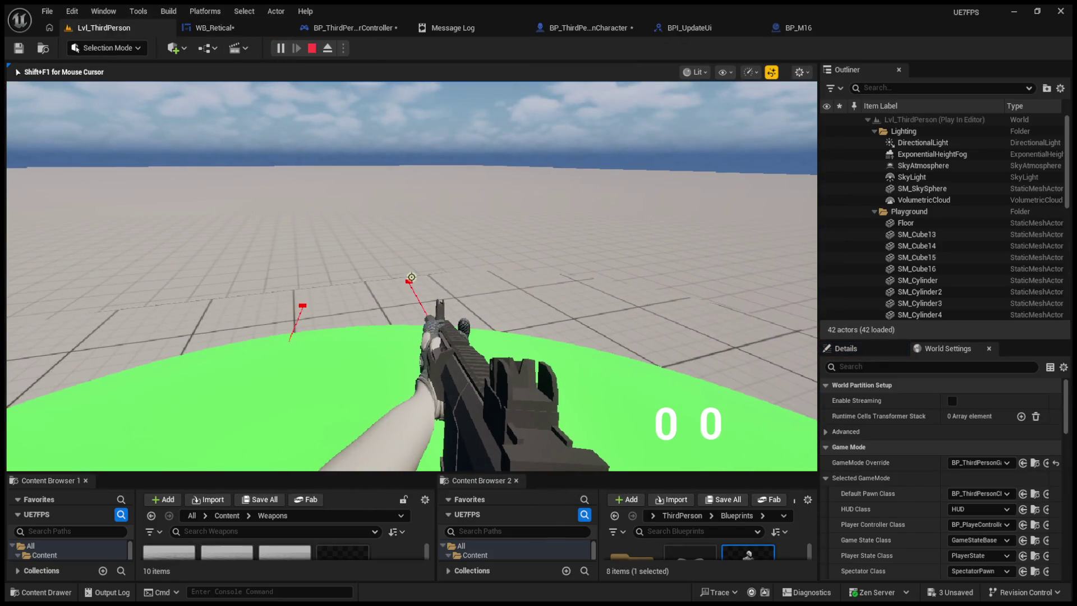
pyautogui.press('Escape')
pyautogui.click(780, 84)
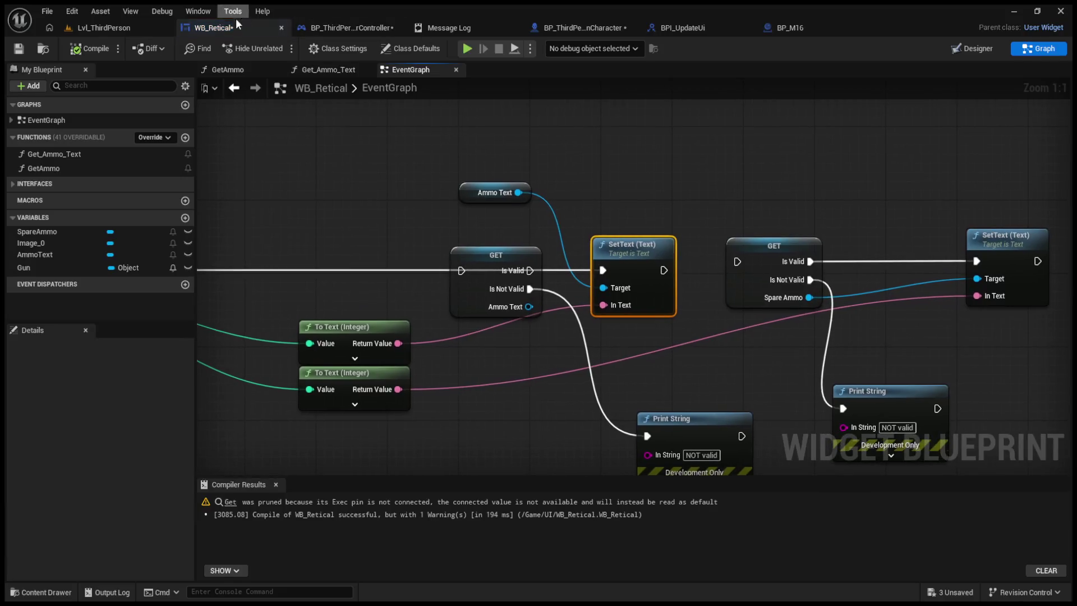
# - Delete the controller's Delay Until Next Tick node and connect SET directly to Add to Viewport
pyautogui.click(322, 28)
pyautogui.moveTo(541, 331); pyautogui.dragTo(562, 456)
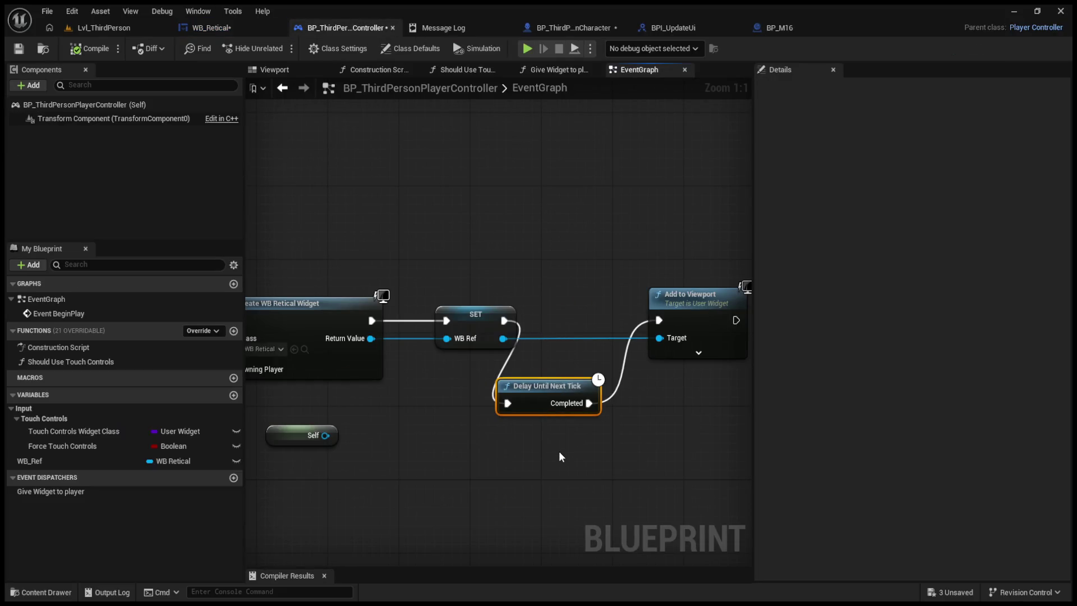
pyautogui.press('Delete')
pyautogui.moveTo(503, 321); pyautogui.dragTo(665, 321)
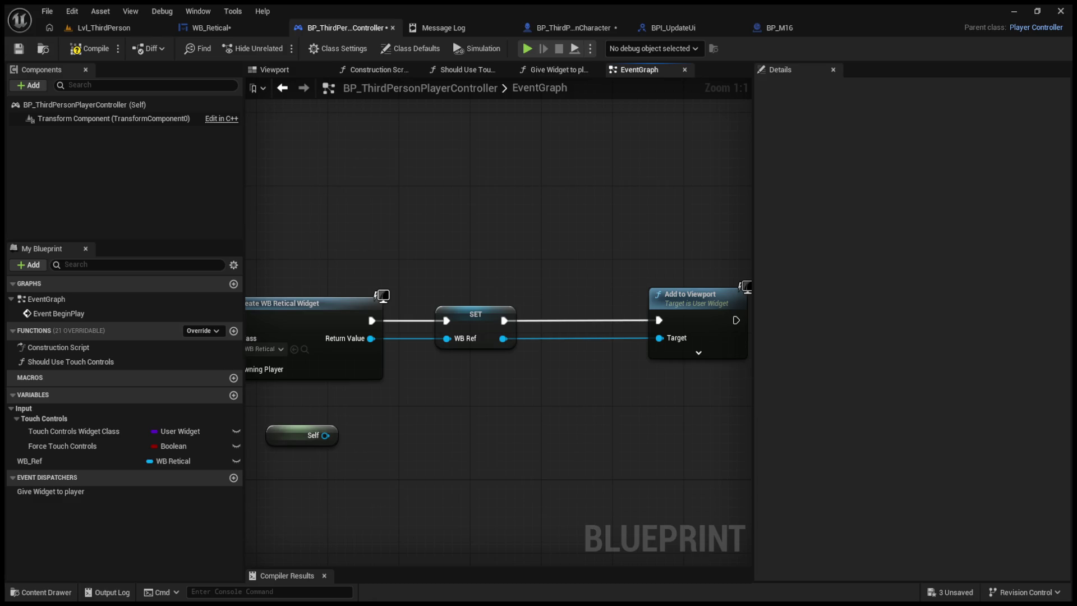
pyautogui.click(560, 29)
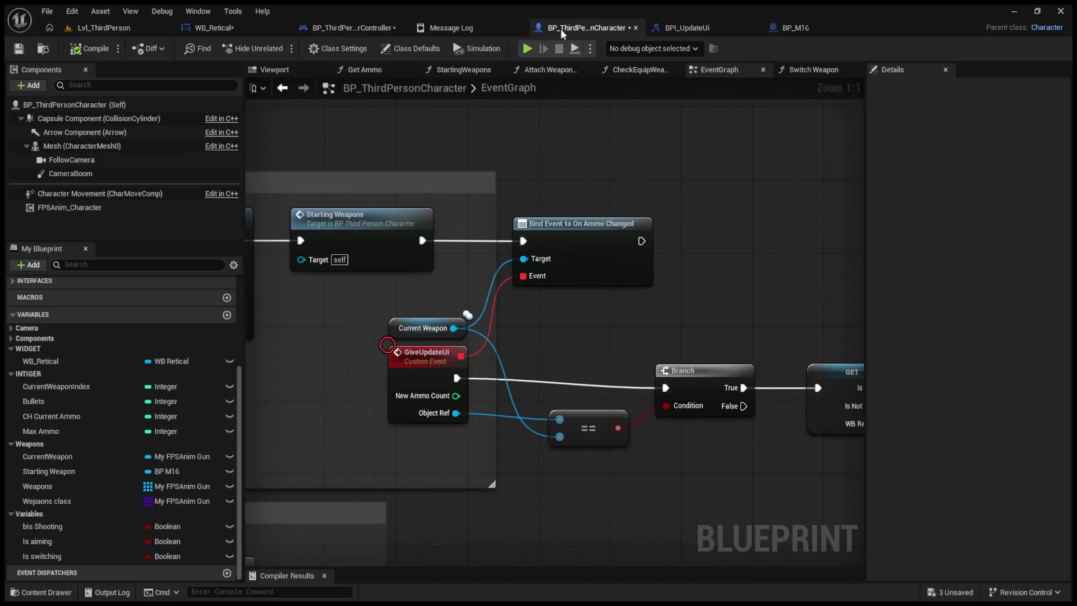
# - Rename WB_Retical's AmmoText text widget to 'Amo' using the Designer's name field
pyautogui.click(240, 26)
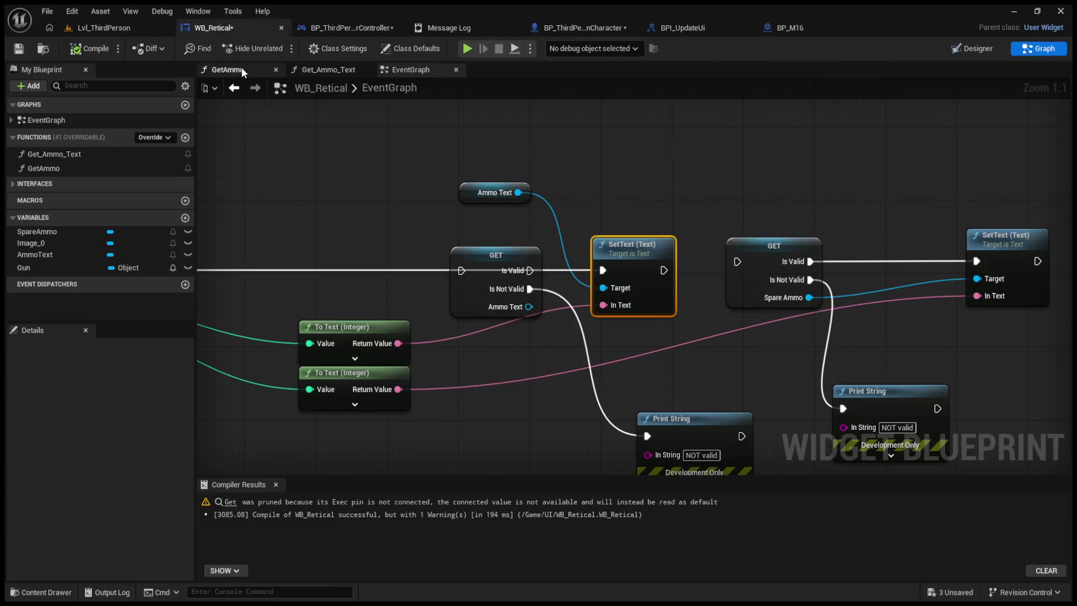
pyautogui.click(54, 257)
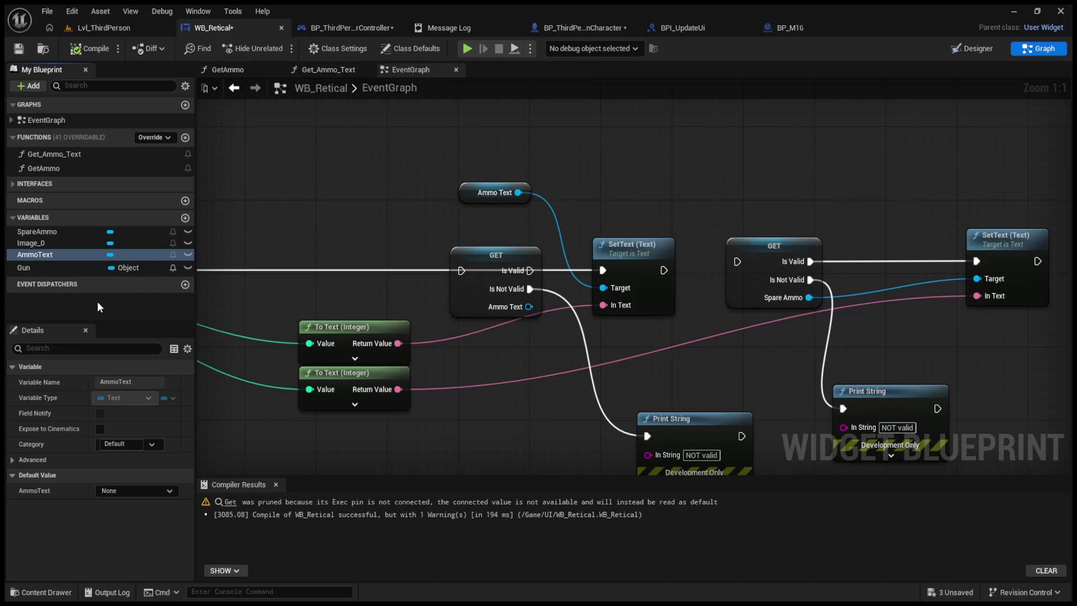
pyautogui.click(35, 255)
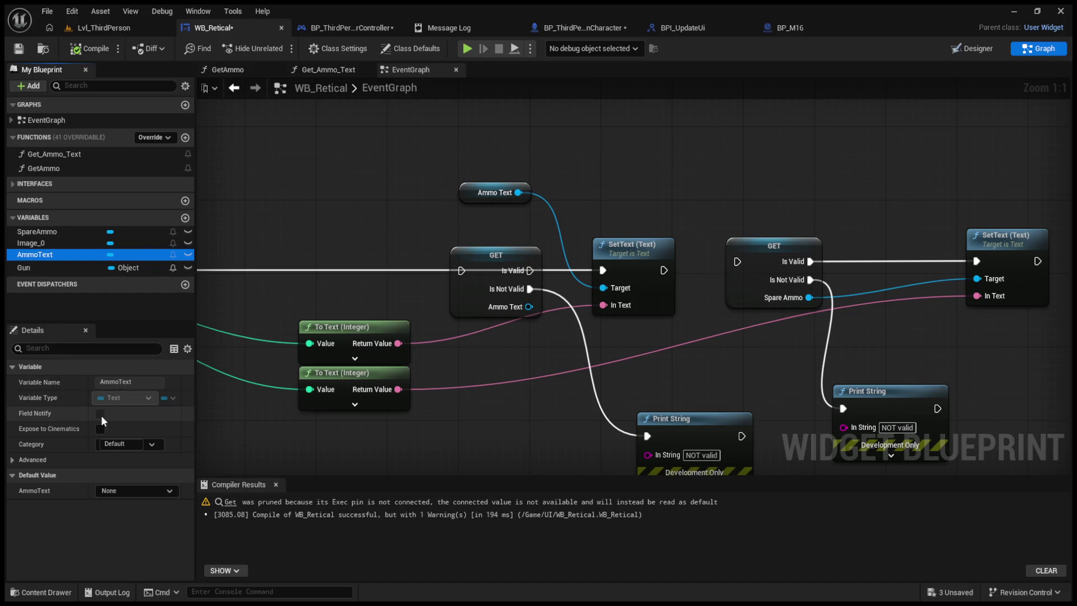
pyautogui.click(140, 382)
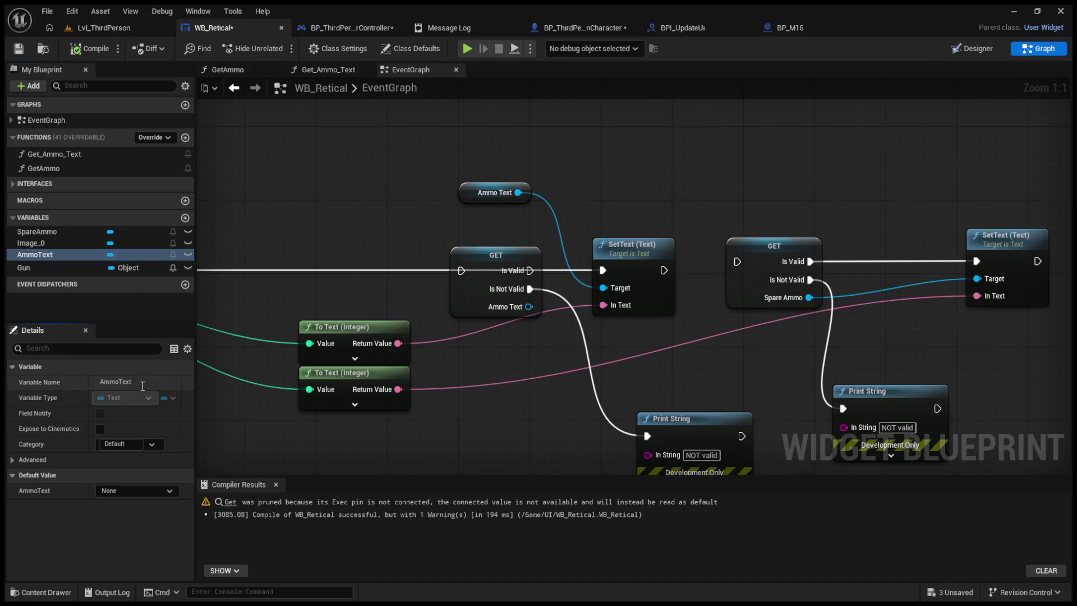
pyautogui.click(958, 50)
pyautogui.click(862, 89)
pyautogui.write('Amo')
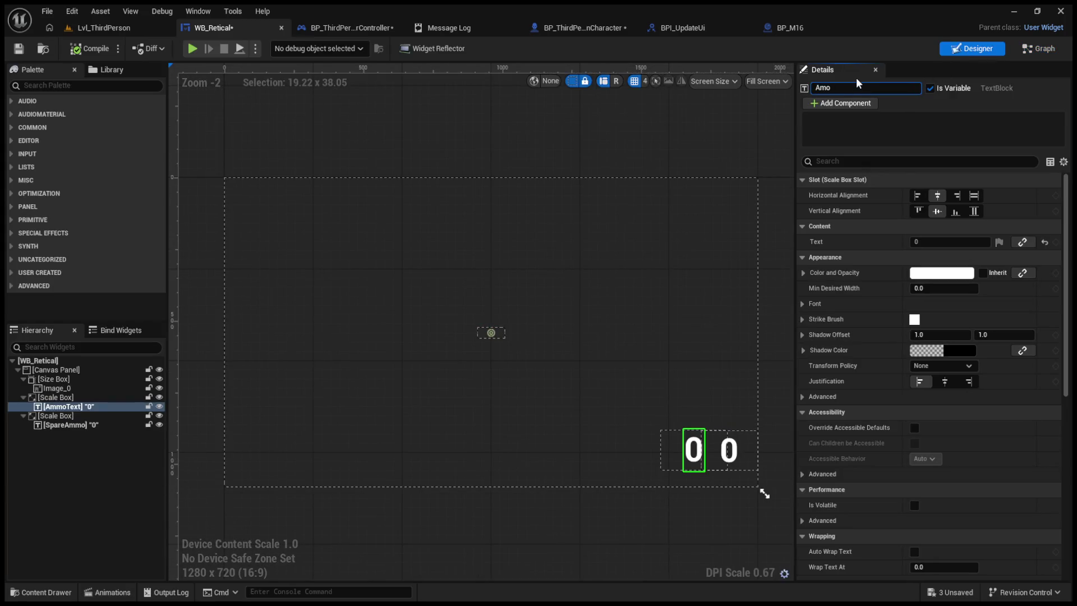
pyautogui.press('Return')
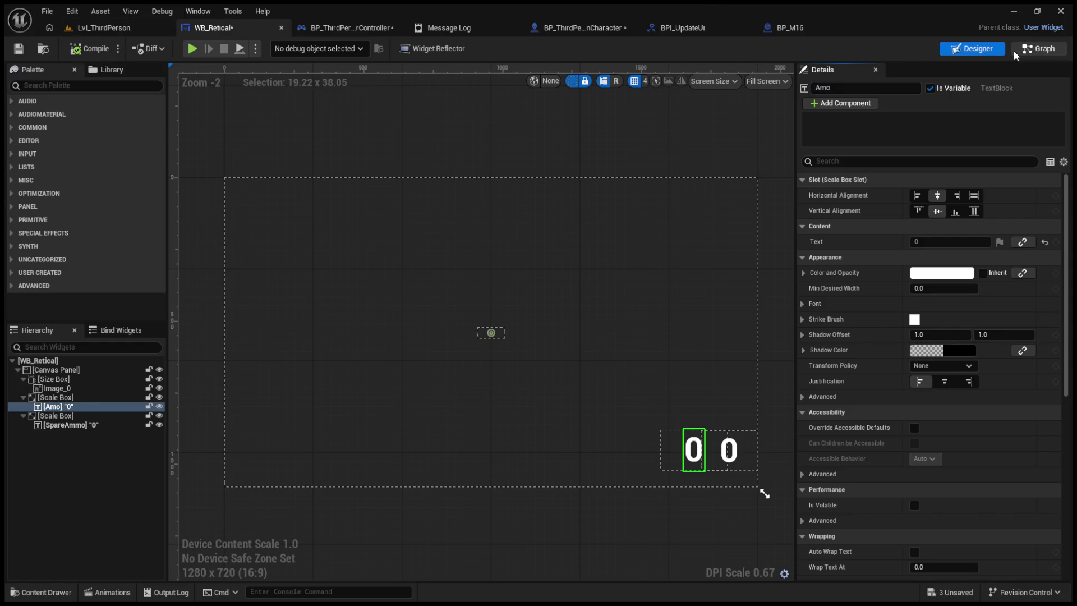
pyautogui.click(1013, 50)
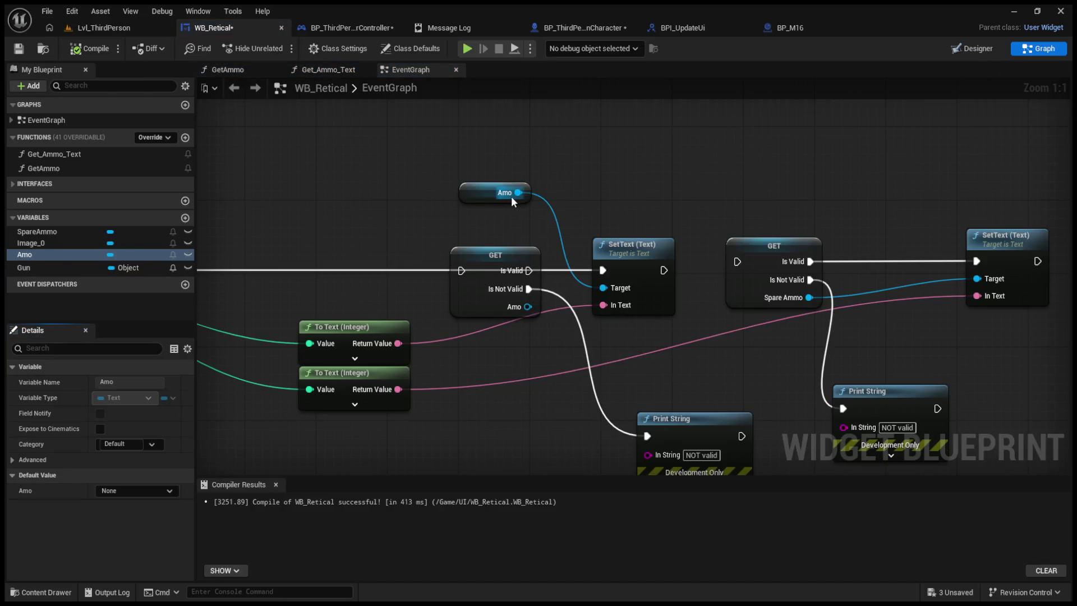
pyautogui.click(624, 248)
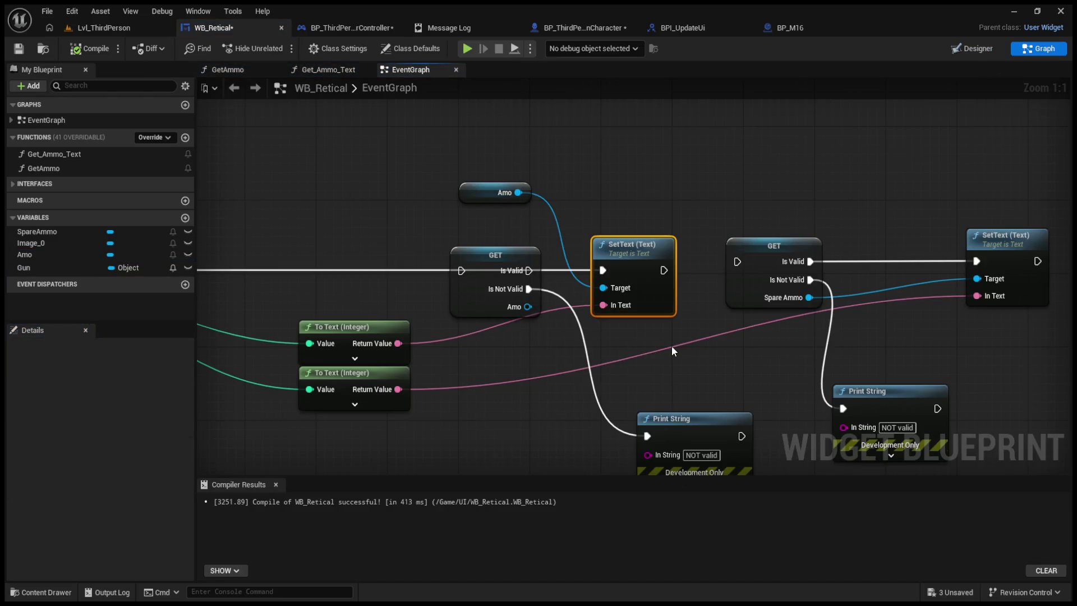
# - Play-test Lvl_ThirdPerson and check the Message Log's Accessed None error on Amo
pyautogui.click(480, 200)
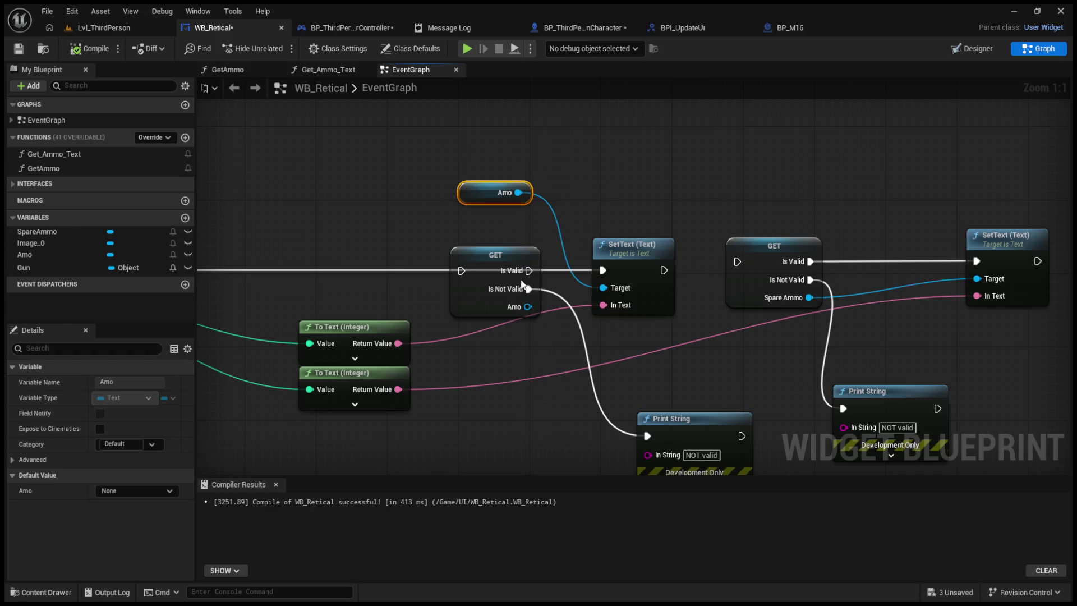
pyautogui.click(101, 27)
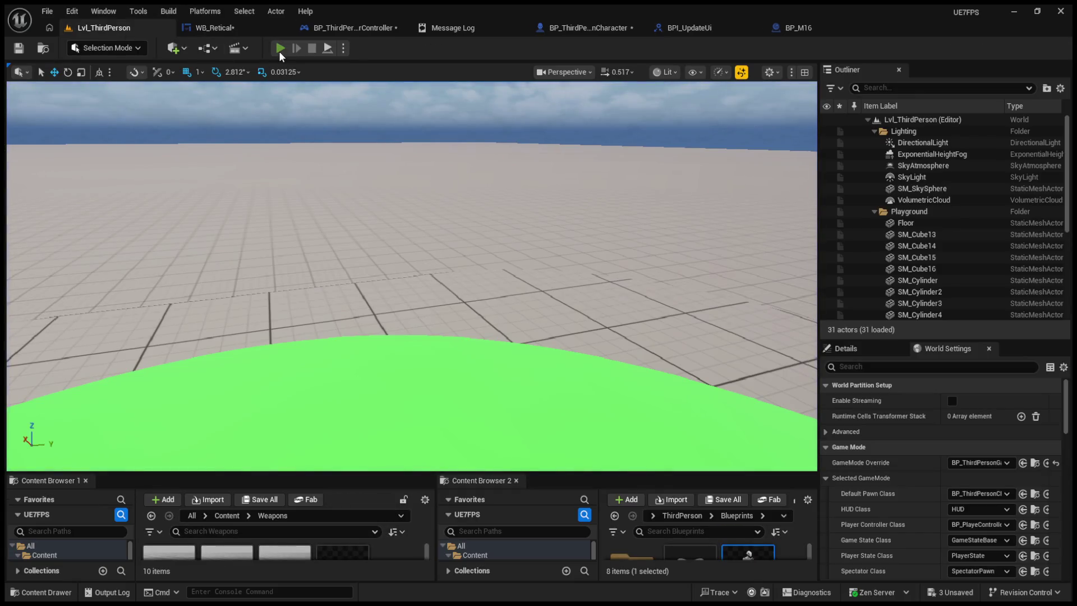
pyautogui.click(280, 53)
pyautogui.press('Escape')
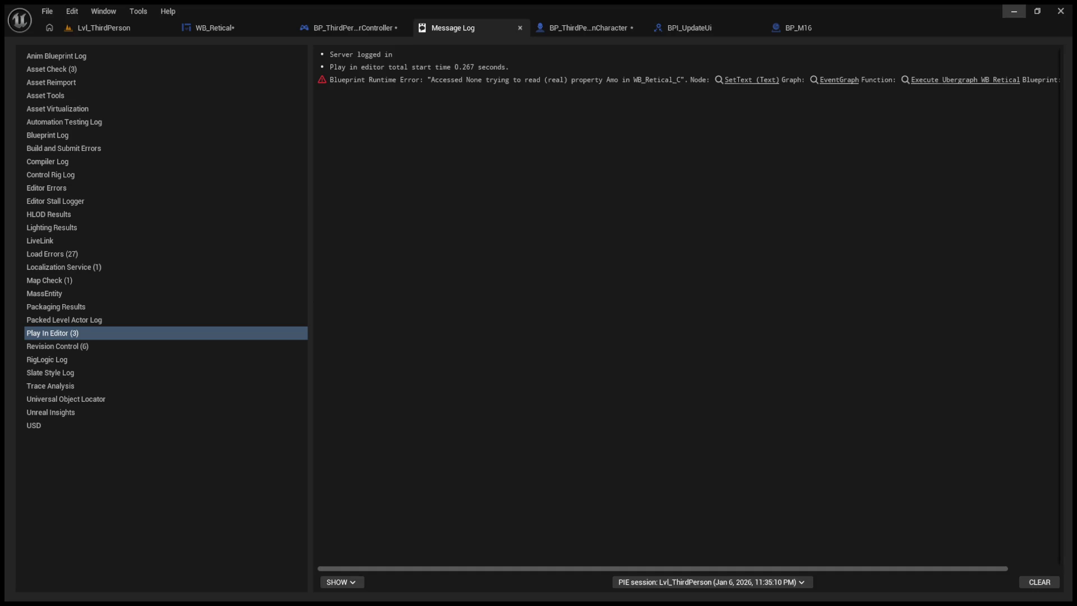
pyautogui.click(1014, 11)
pyautogui.click(510, 27)
# - Delete the existing Update UI node beside the WB Retical GET node
pyautogui.moveTo(859, 373)
pyautogui.mouseDown()
pyautogui.moveTo(767, 370)
pyautogui.moveTo(685, 317)
pyautogui.moveTo(667, 328)
pyautogui.mouseUp()
pyautogui.click(684, 317)
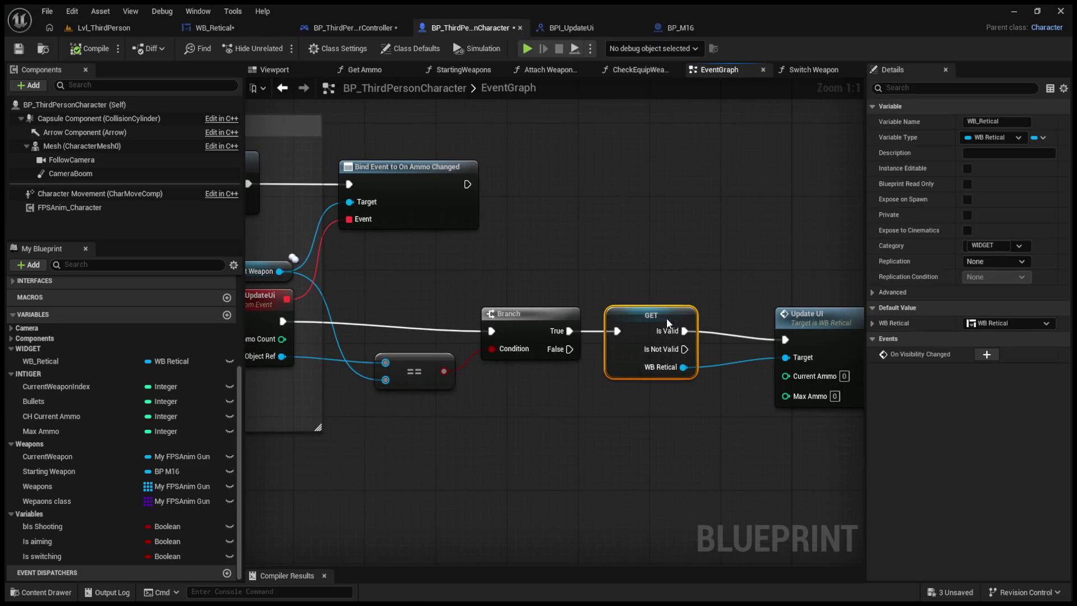
pyautogui.moveTo(821, 327); pyautogui.dragTo(776, 327)
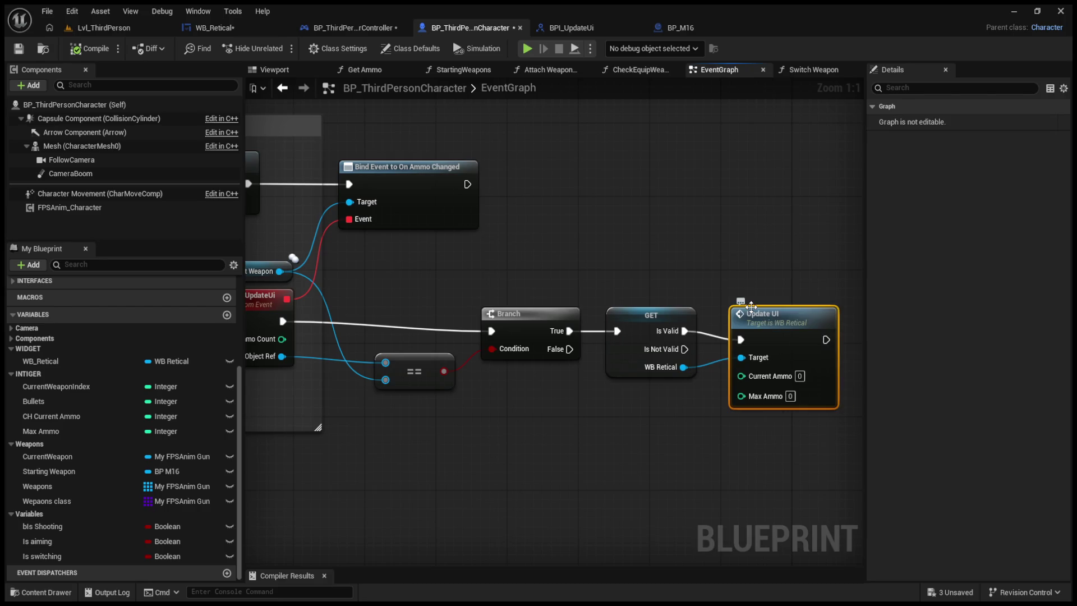
pyautogui.press('Delete')
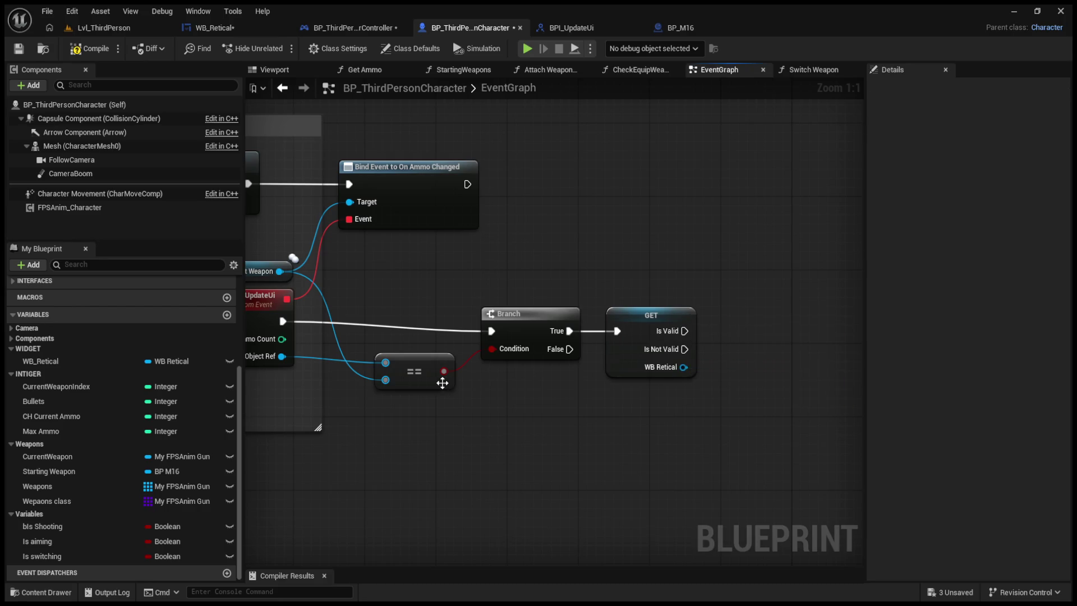
pyautogui.moveTo(669, 373); pyautogui.dragTo(728, 347)
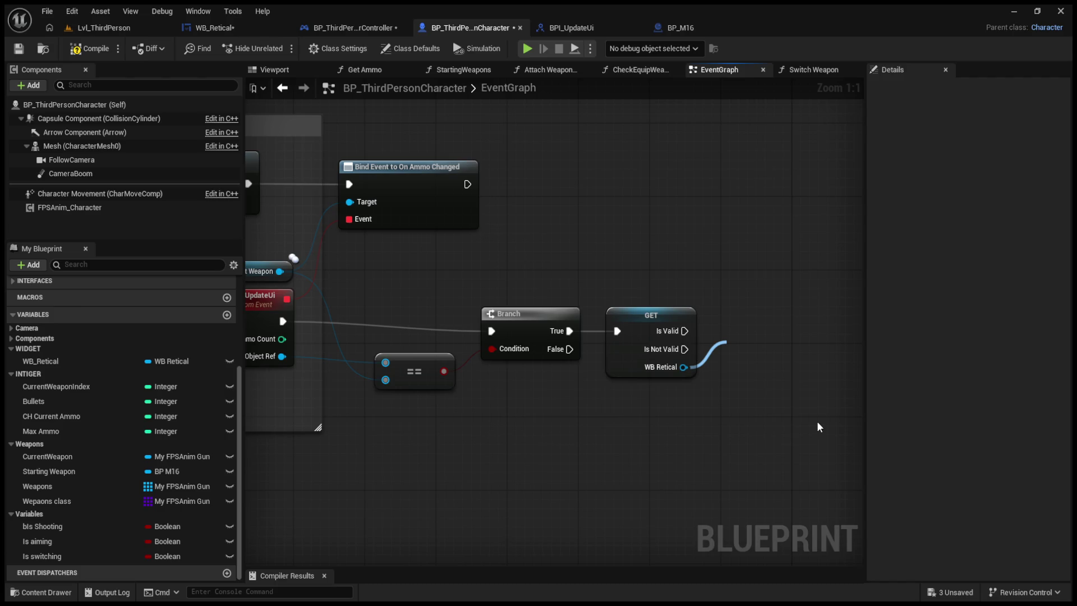
# - Review the BPI_UpdateUi interface, player controller and WB_Retical graphs
pyautogui.click(580, 27)
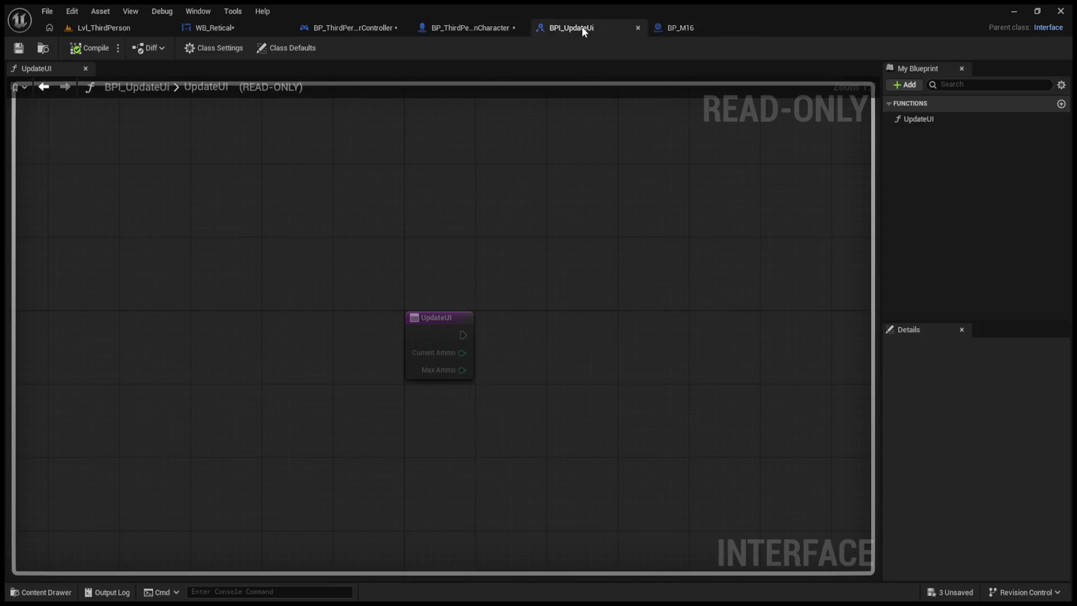
pyautogui.click(344, 33)
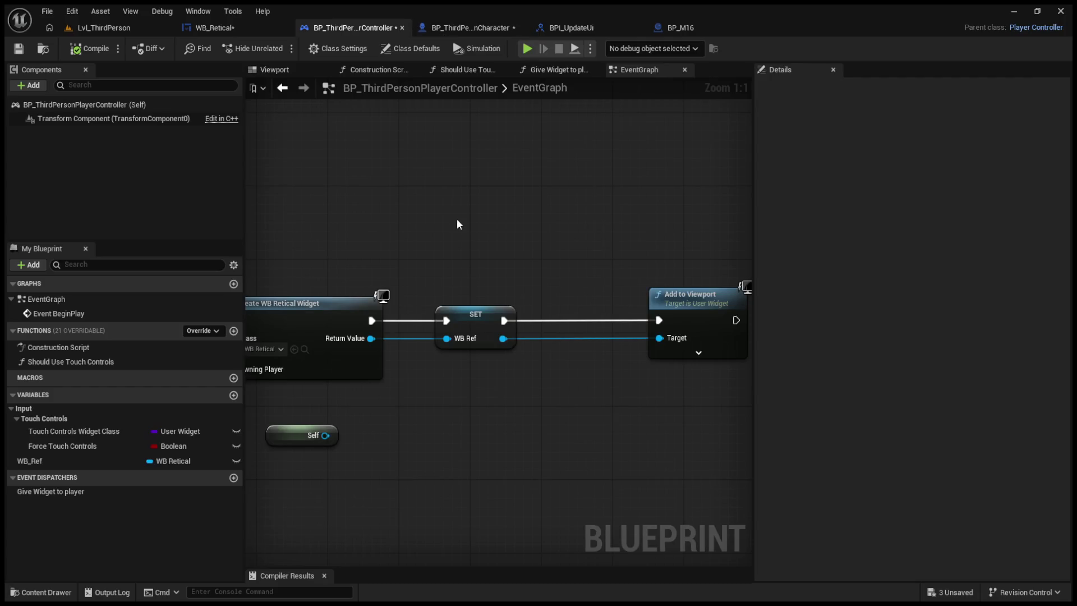
pyautogui.scroll(1, 457, 218)
pyautogui.click(253, 27)
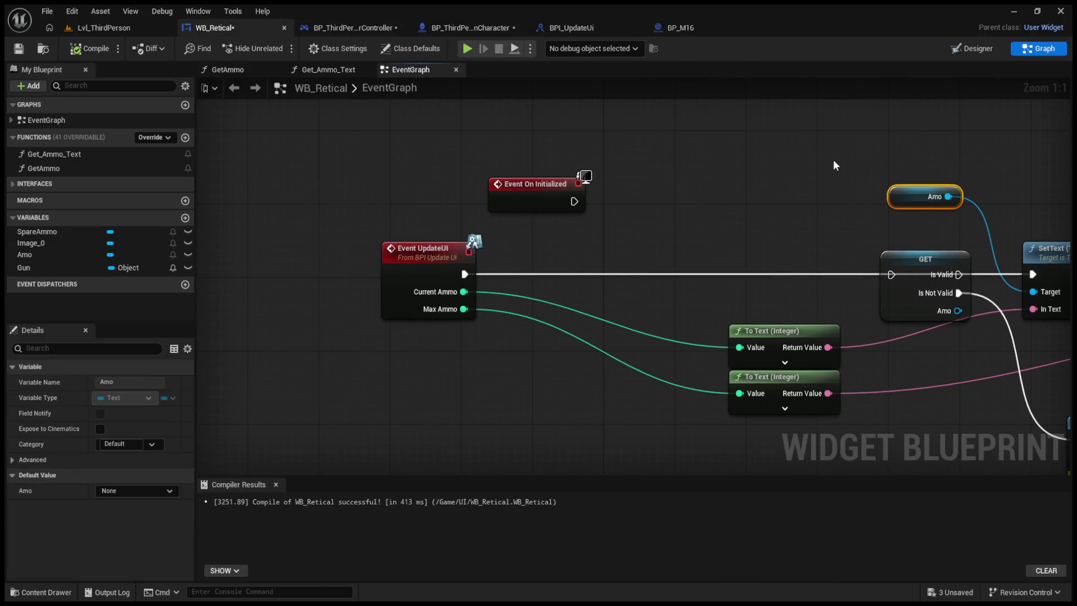
pyautogui.click(413, 28)
# - Add an Update UI call from GET's WB Retical output and compile
pyautogui.moveTo(684, 368); pyautogui.dragTo(706, 314)
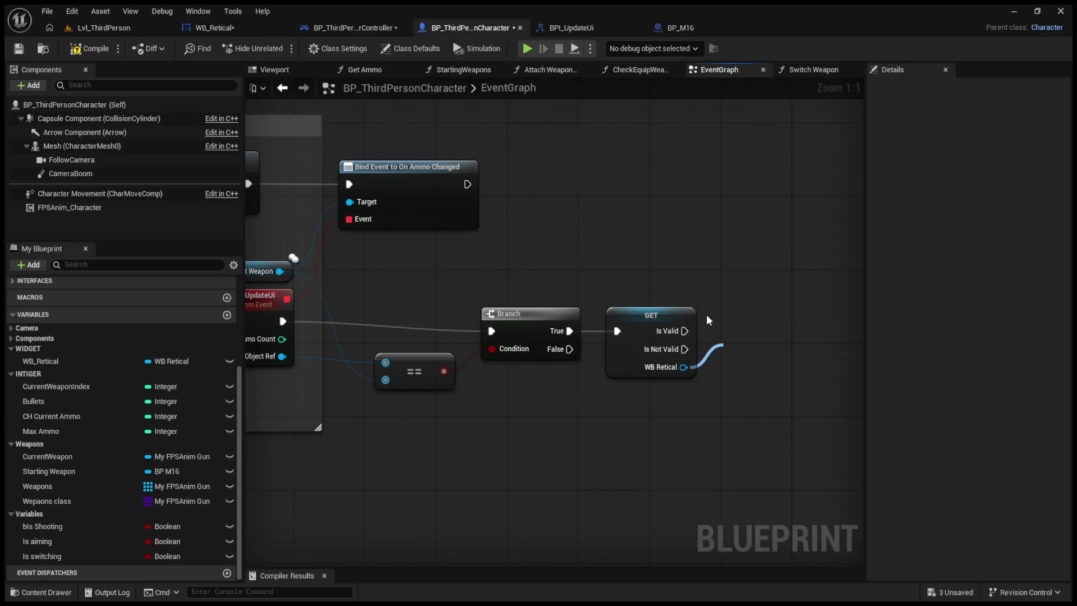
pyautogui.click(762, 402)
pyautogui.moveTo(775, 360); pyautogui.dragTo(793, 314)
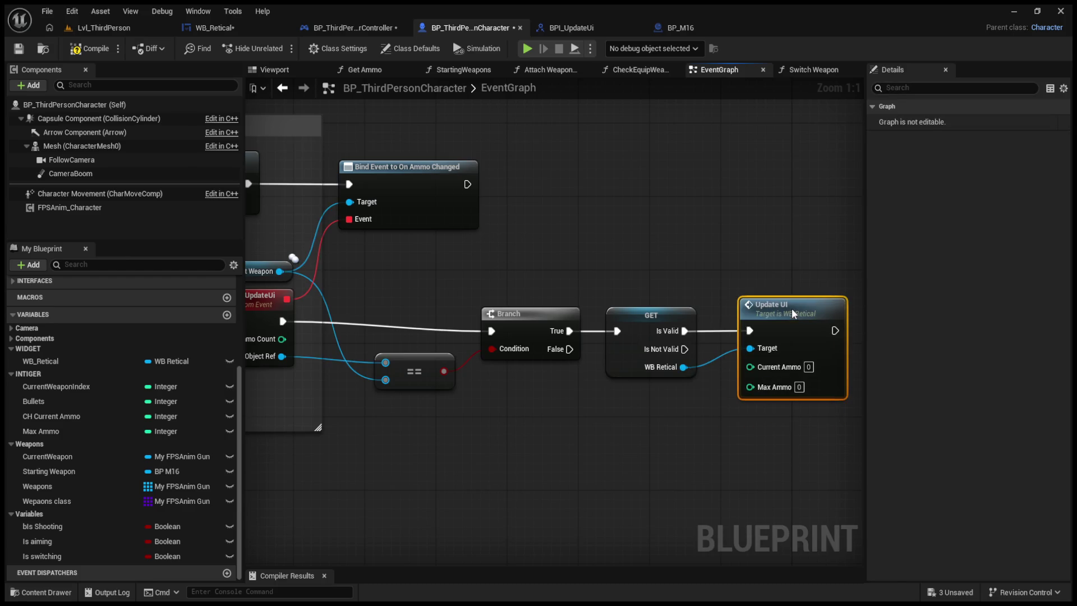
pyautogui.click(90, 49)
# - Feed Current Weapon's Current Ammo into Update UI's Current Ammo input and compile
pyautogui.moveTo(486, 228); pyautogui.dragTo(555, 234)
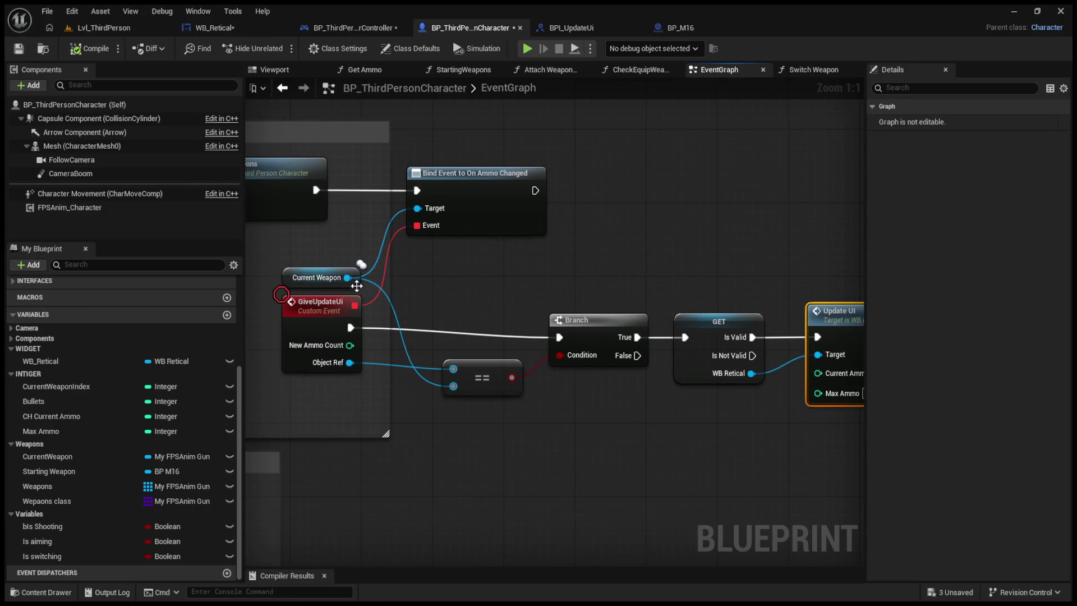
pyautogui.moveTo(348, 278)
pyautogui.mouseDown()
pyautogui.moveTo(509, 457)
pyautogui.moveTo(519, 453)
pyautogui.mouseUp()
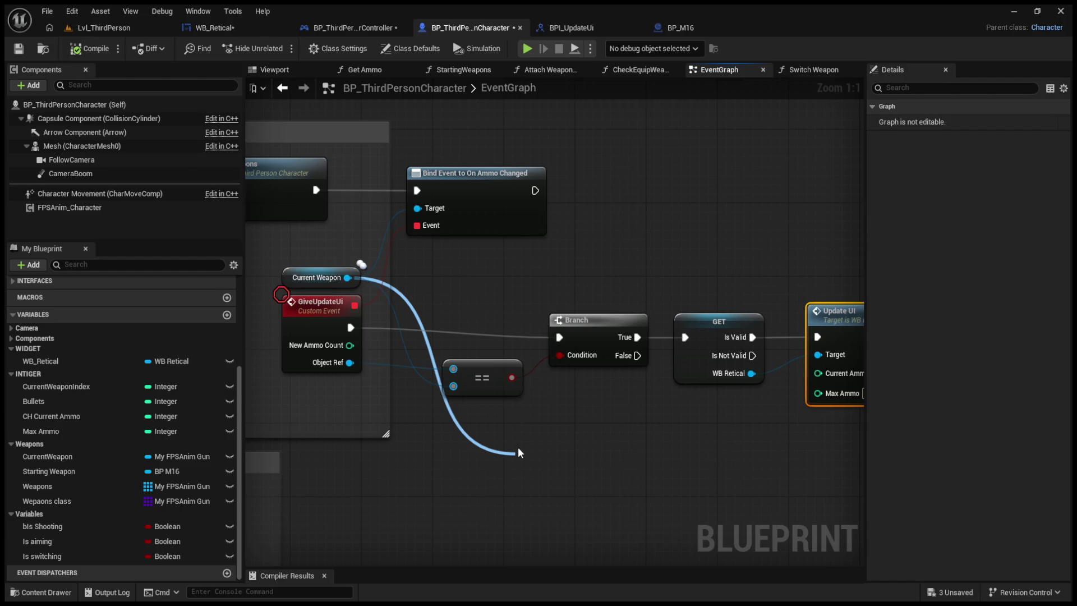
pyautogui.moveTo(519, 453); pyautogui.dragTo(520, 453)
pyautogui.moveTo(623, 461); pyautogui.dragTo(821, 379)
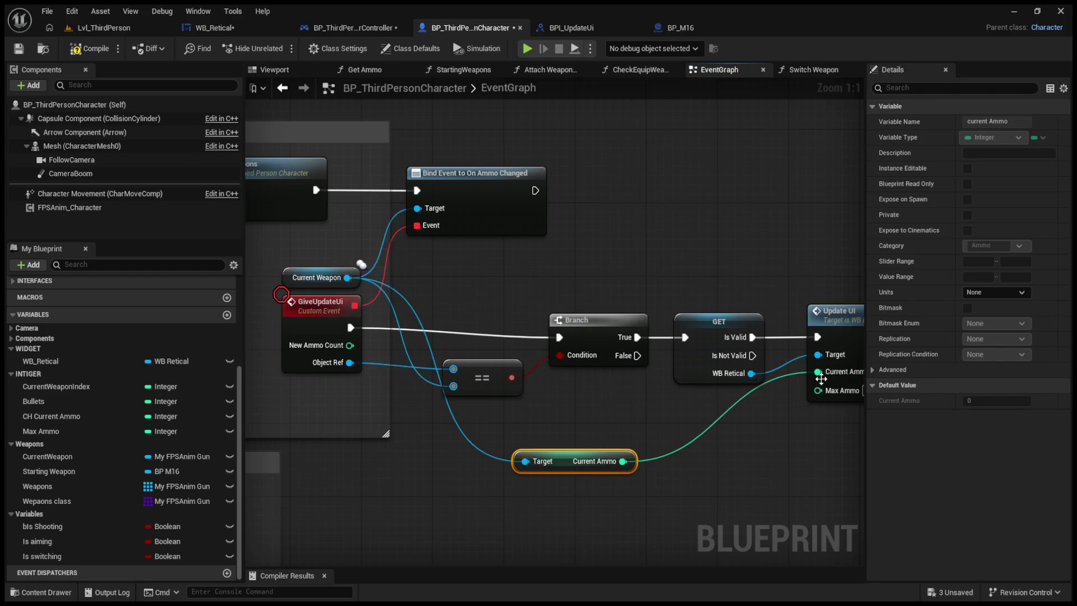
pyautogui.click(89, 49)
pyautogui.click(547, 70)
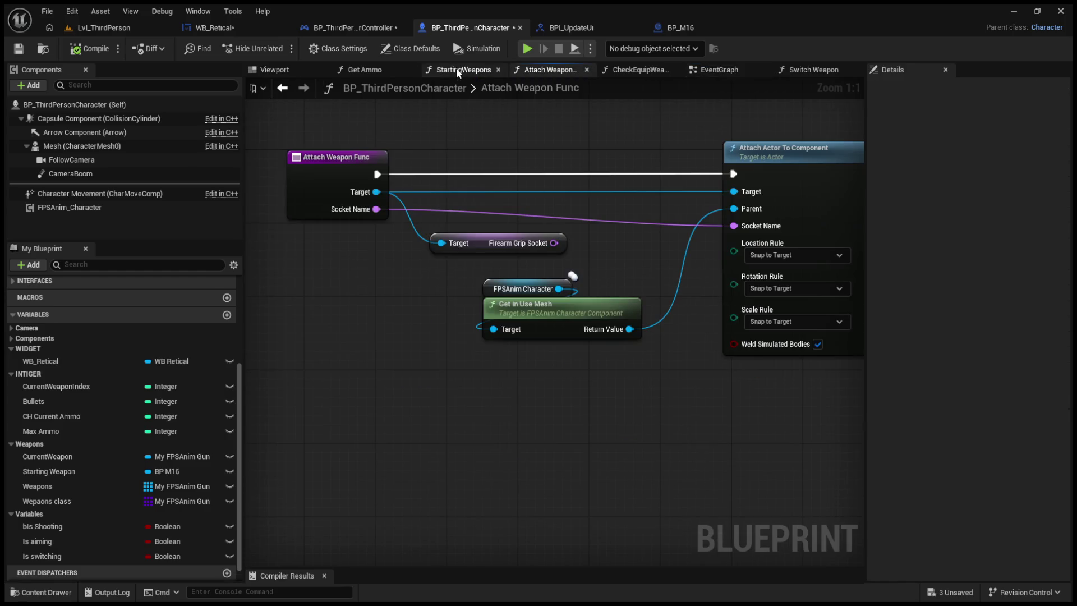
pyautogui.click(458, 70)
pyautogui.scroll(3, 789, 298)
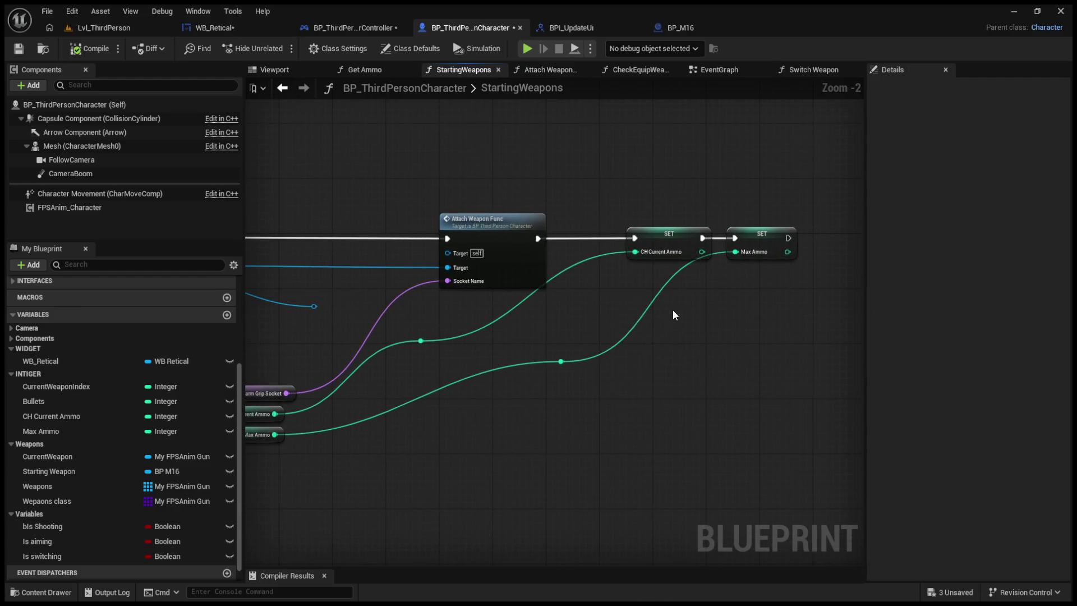
pyautogui.moveTo(672, 310); pyautogui.dragTo(798, 326)
pyautogui.doubleClick(616, 250)
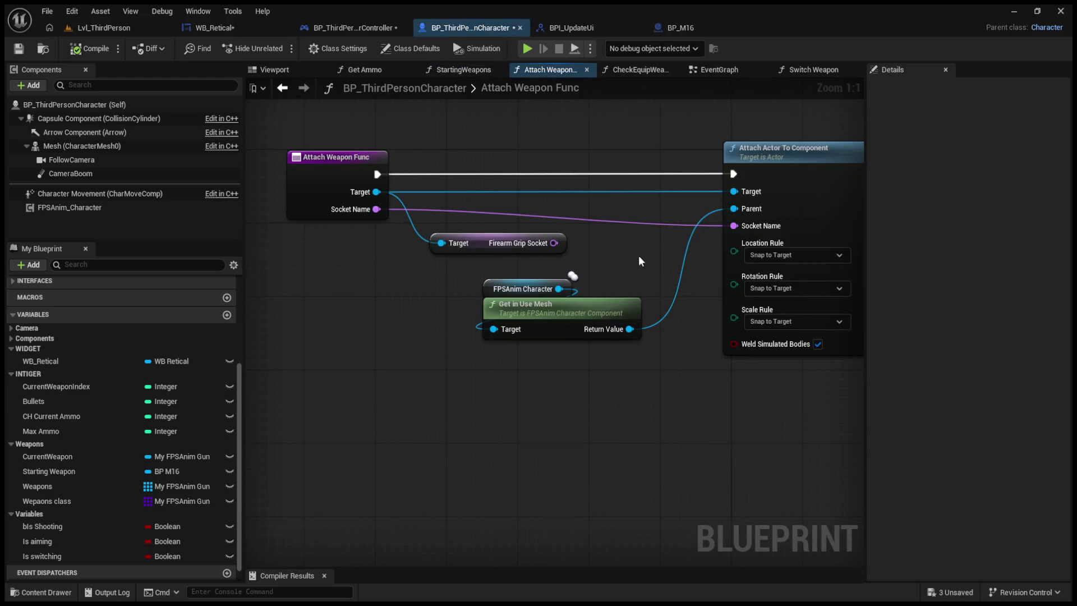
pyautogui.scroll(4, 618, 275)
pyautogui.moveTo(617, 275); pyautogui.dragTo(611, 300)
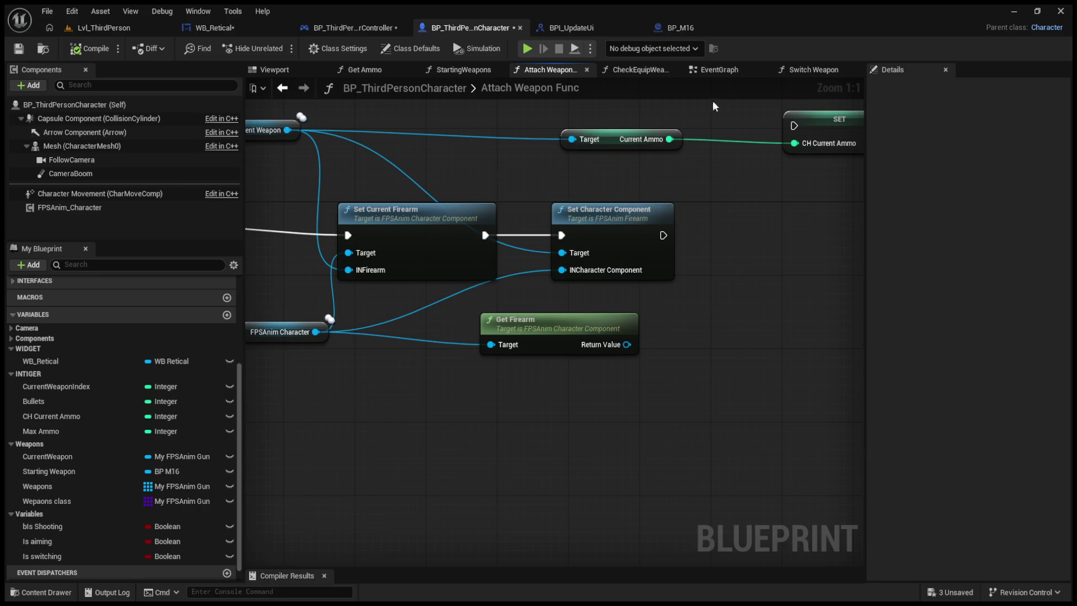
pyautogui.click(716, 69)
pyautogui.scroll(-3, 604, 247)
pyautogui.scroll(-1, 611, 269)
pyautogui.scroll(5, 620, 287)
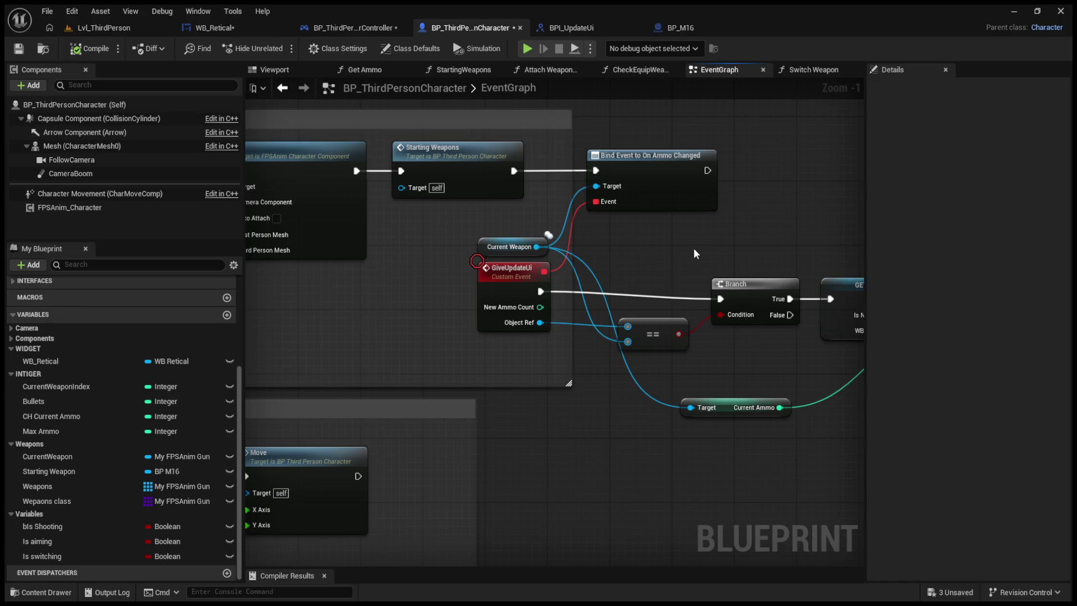
# - Place a standalone WB Retical getter below the Branch, GET and Update UI nodes
pyautogui.moveTo(693, 248)
pyautogui.mouseDown()
pyautogui.moveTo(636, 233)
pyautogui.moveTo(566, 237)
pyautogui.mouseUp()
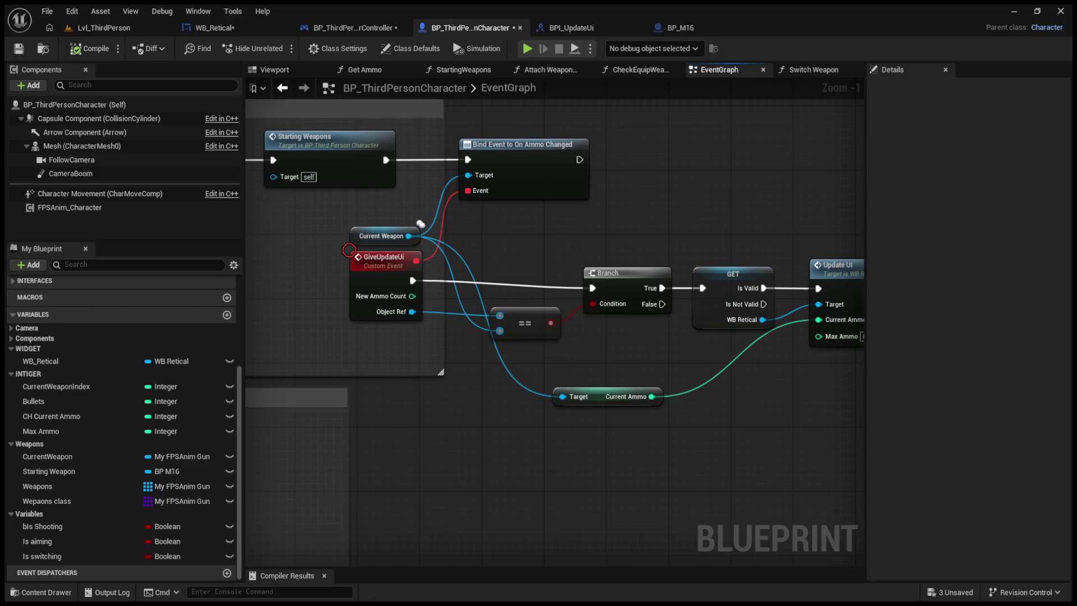
pyautogui.moveTo(812, 250); pyautogui.dragTo(680, 251)
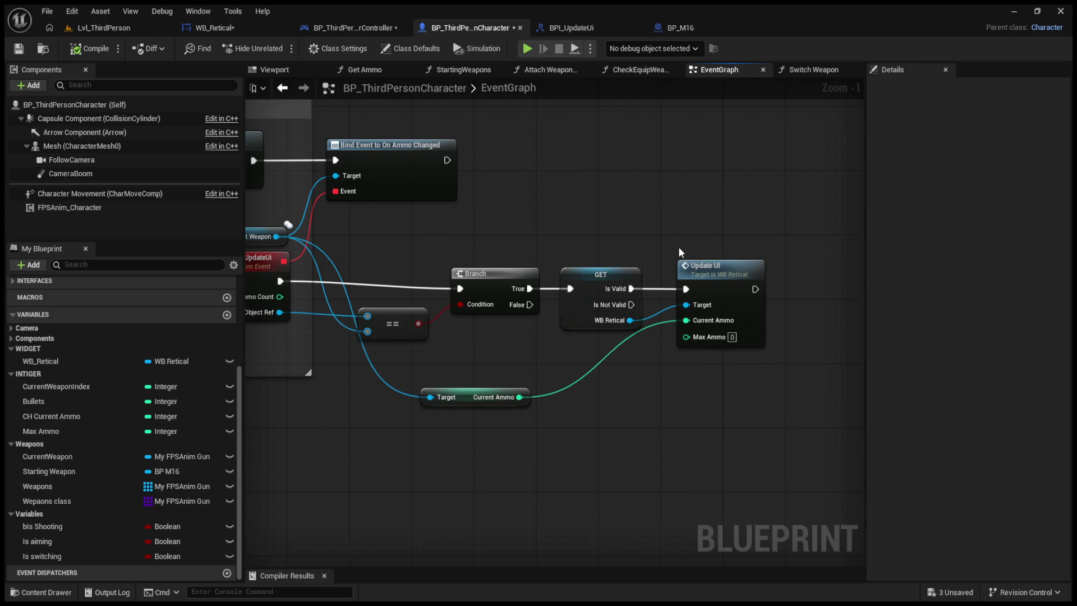
pyautogui.moveTo(630, 320); pyautogui.dragTo(696, 429)
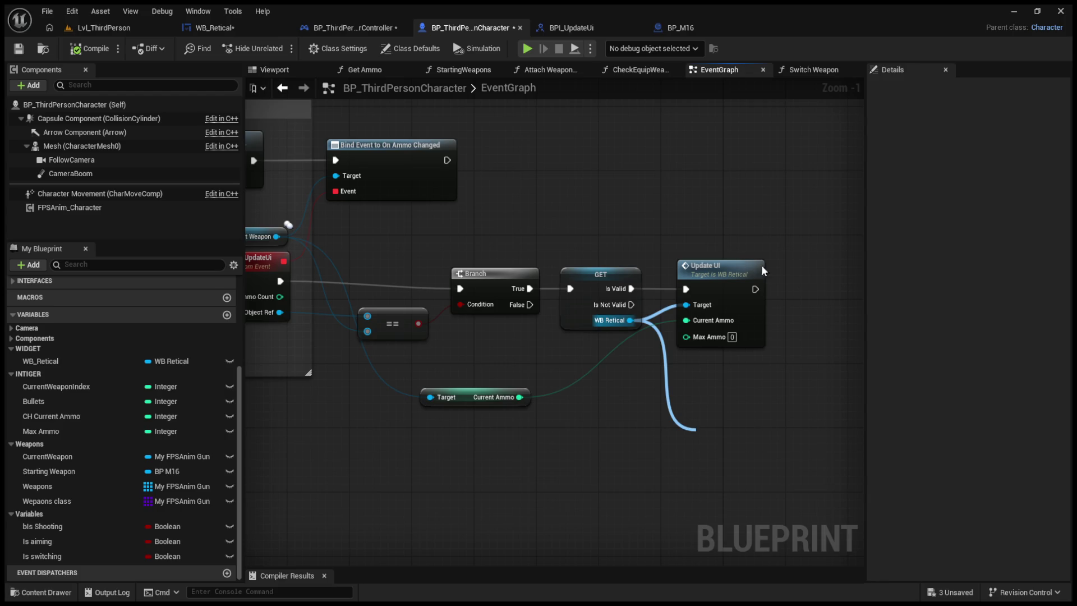
pyautogui.moveTo(696, 430); pyautogui.dragTo(693, 427)
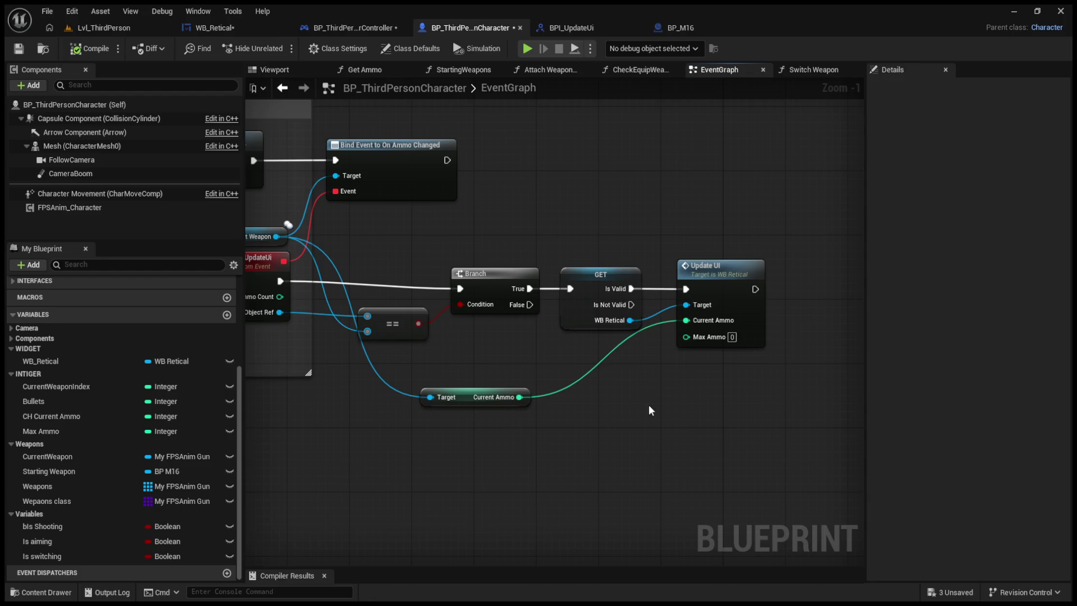
pyautogui.click(48, 362)
pyautogui.hotkey('ctrl', 'v')
pyautogui.moveTo(613, 445); pyautogui.dragTo(706, 419)
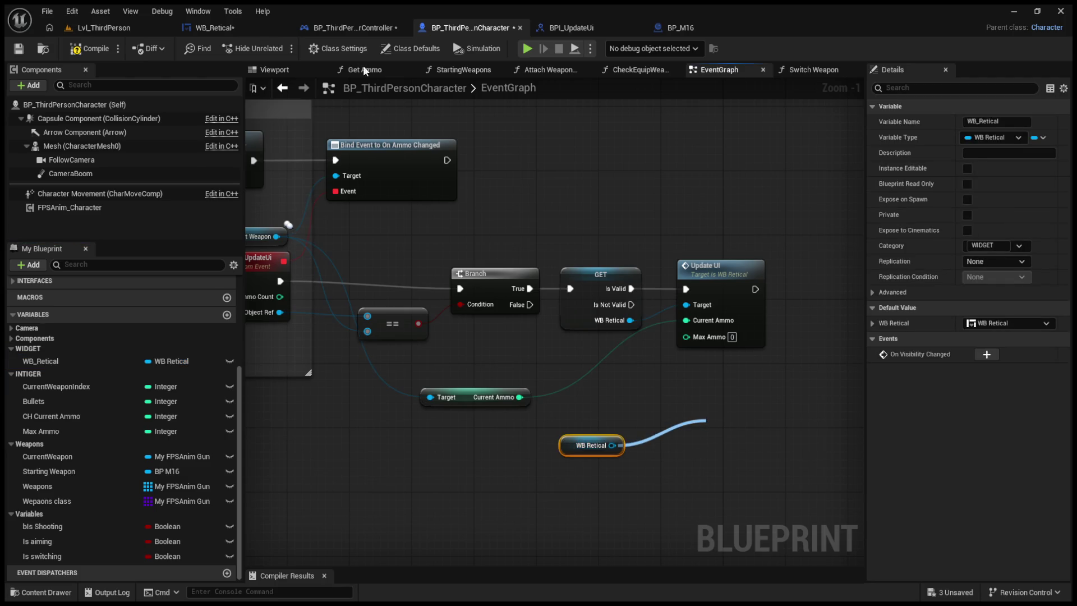
# - Set the controller's WB Ref variable default value to WB Retical
pyautogui.click(353, 28)
pyautogui.click(116, 460)
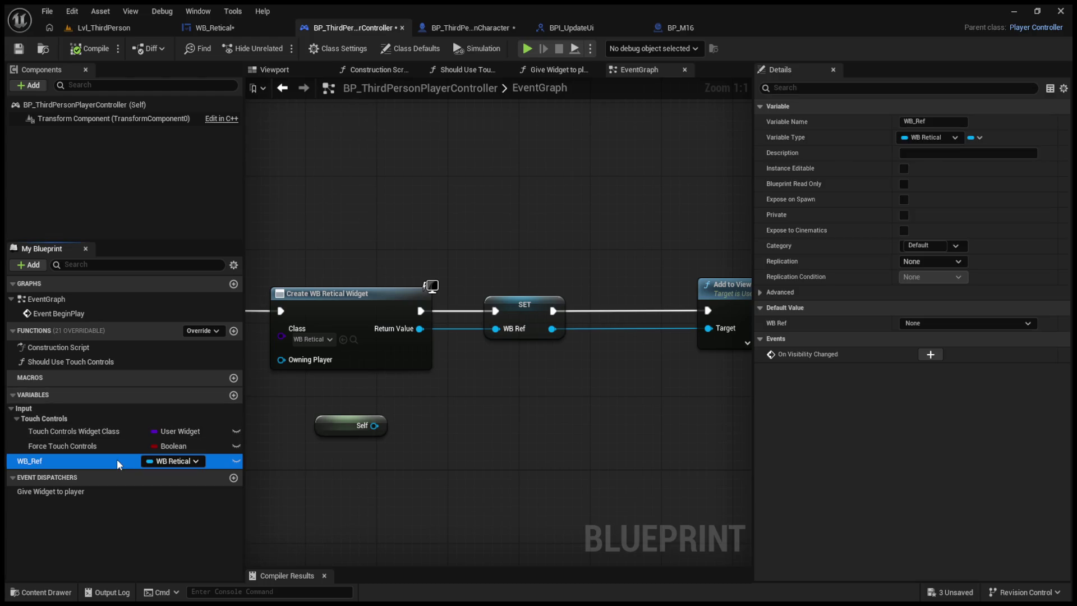
pyautogui.click(909, 323)
pyautogui.click(922, 367)
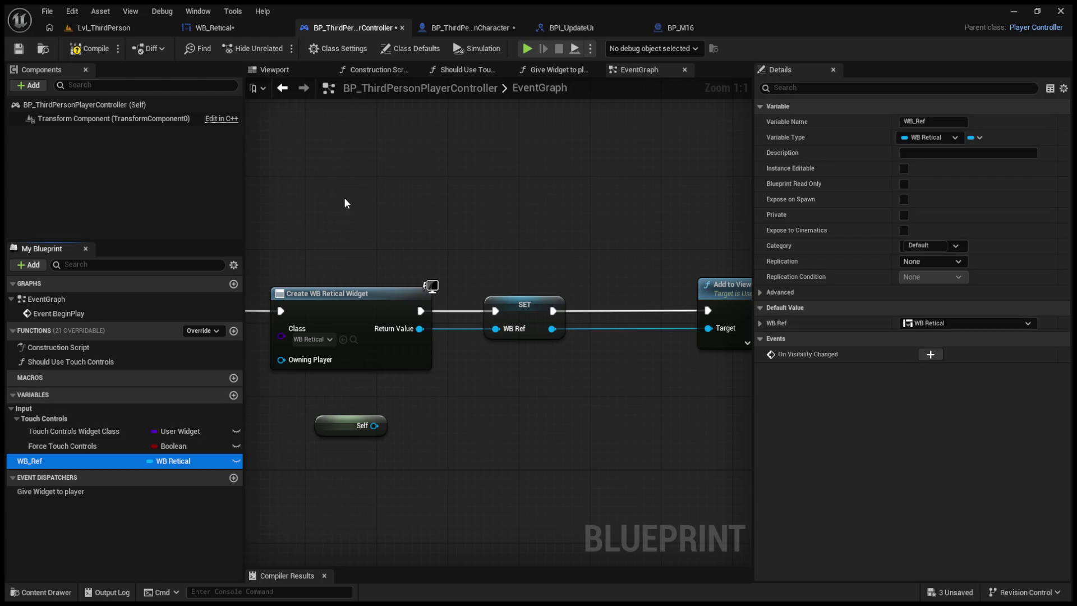
# - Start a Play-in-Editor test of Lvl_ThirdPerson with Alt+P
pyautogui.click(471, 28)
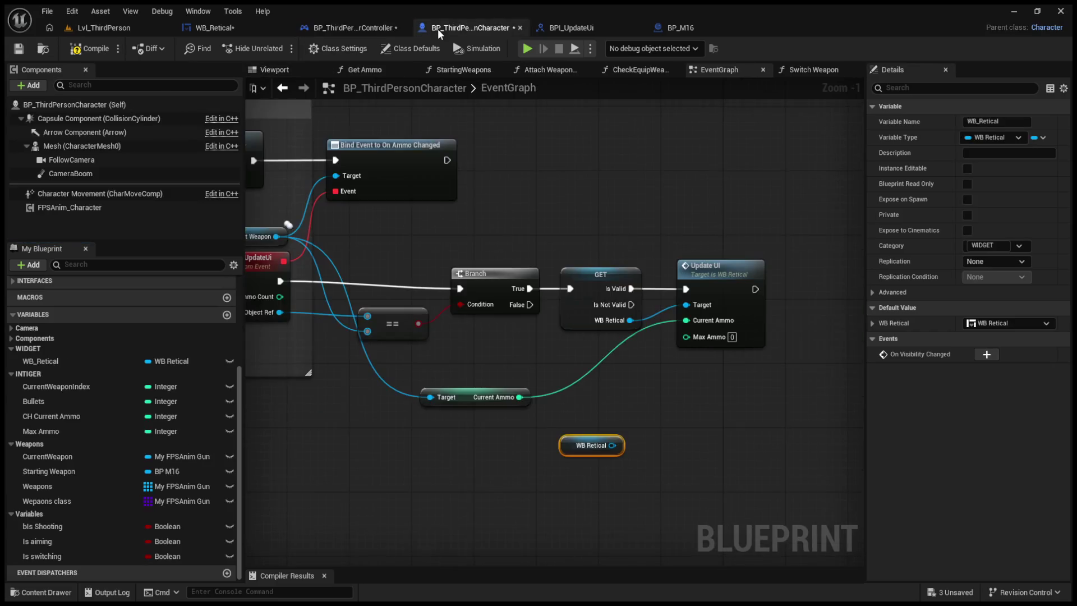
pyautogui.click(104, 28)
pyautogui.hotkey('alt', 'p')
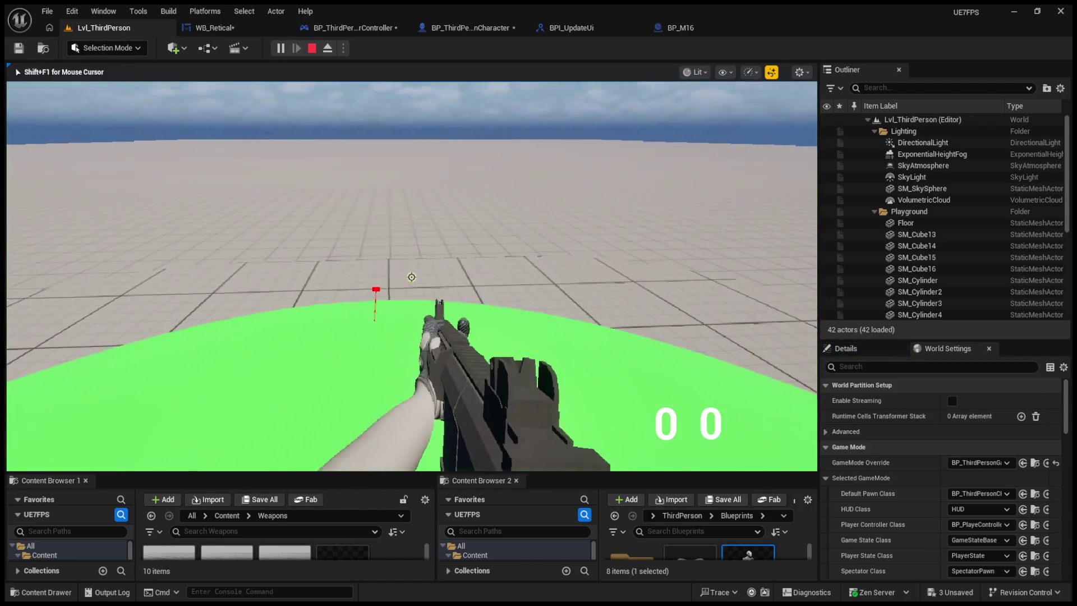
# - Stop the play test and inspect the GET node feeding WB_Retical's erroring SetText
pyautogui.press('Escape')
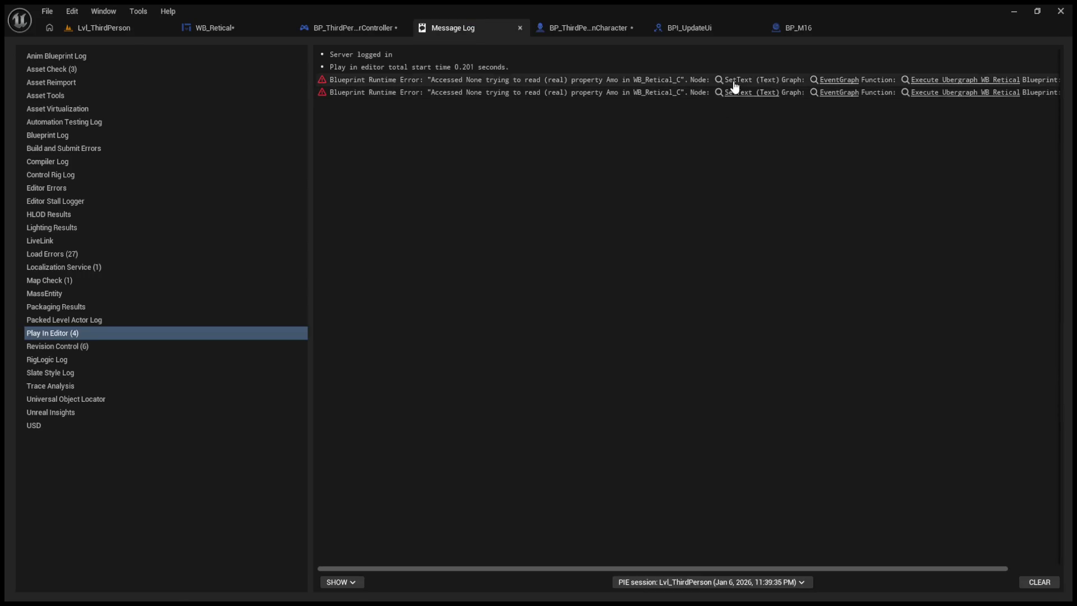
pyautogui.click(747, 79)
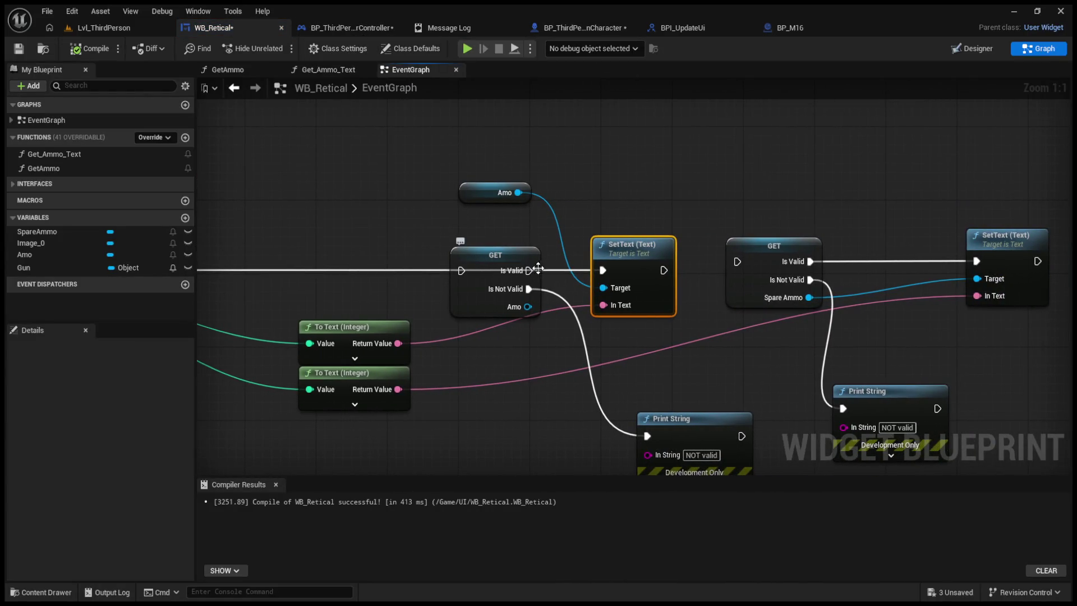
pyautogui.moveTo(376, 227); pyautogui.dragTo(431, 229)
pyautogui.click(553, 294)
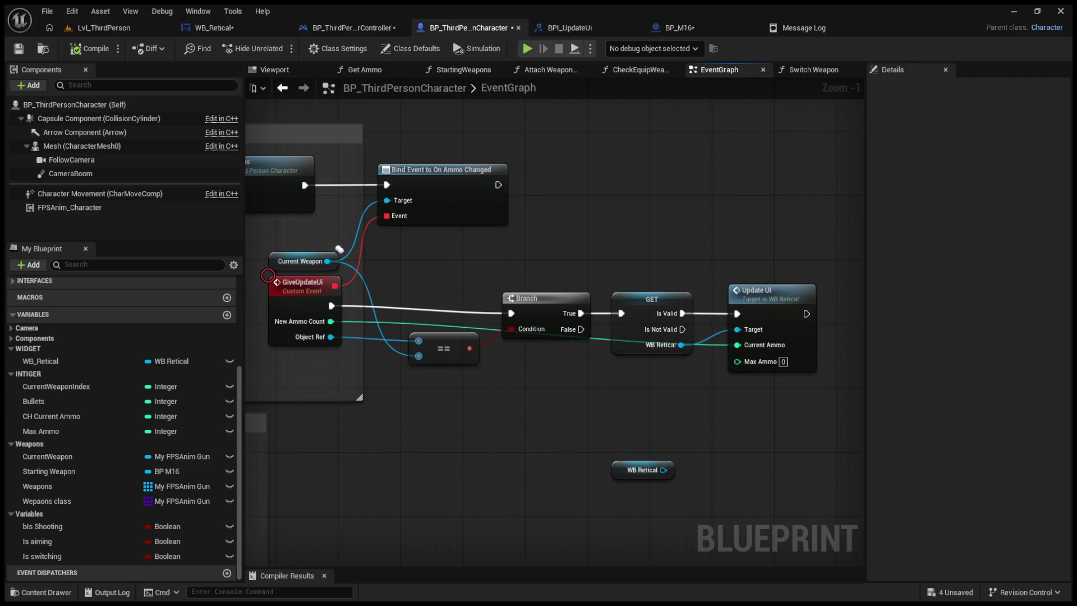
pyautogui.click(799, 25)
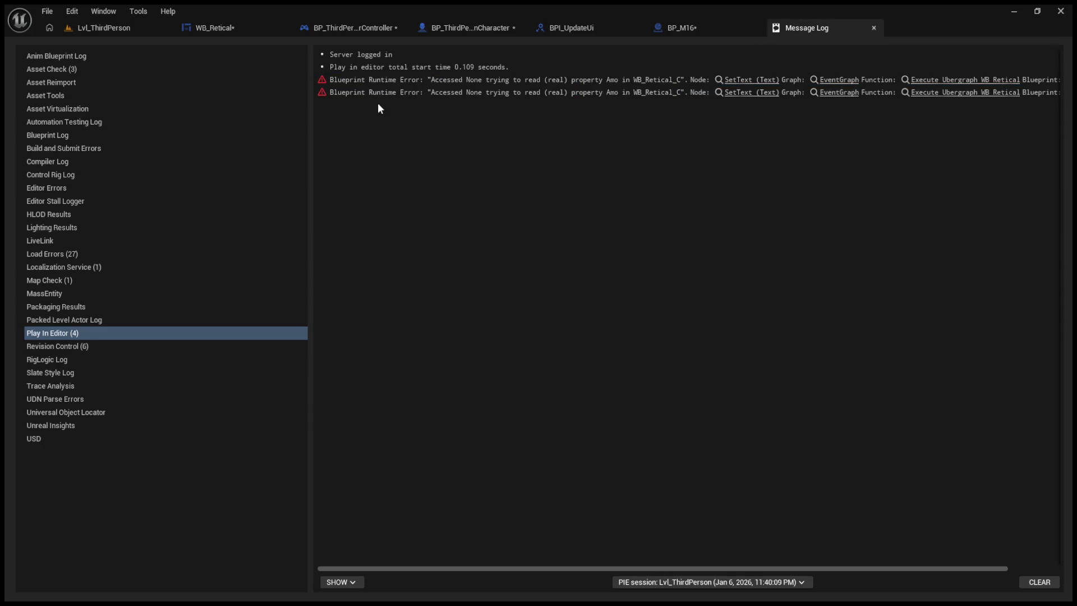
# - Select the first Accessed None runtime error, then view BP_M16's ShootLine function
pyautogui.click(334, 80)
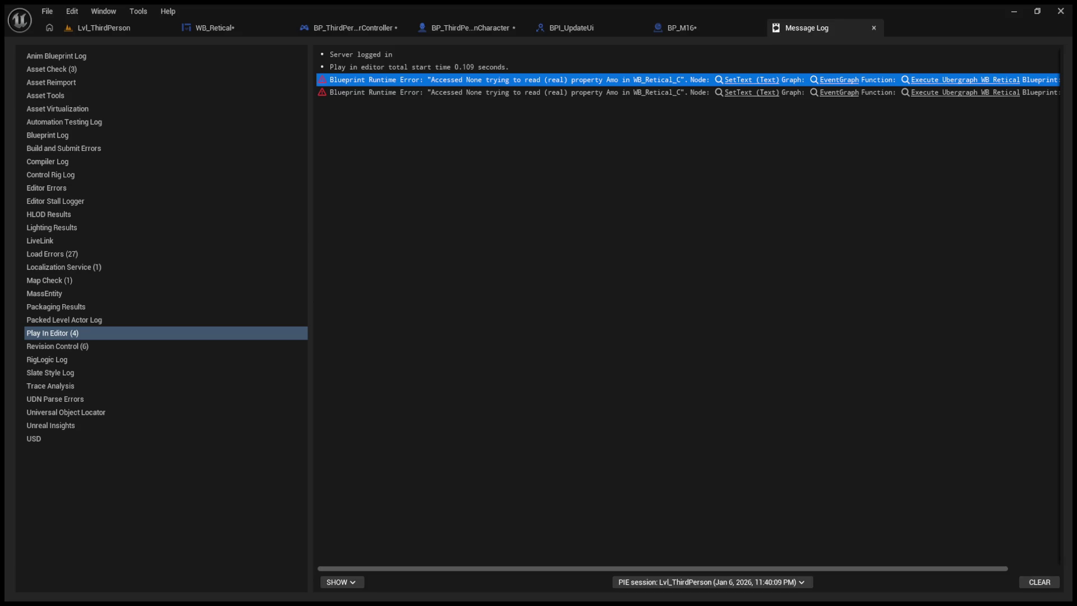
pyautogui.click(696, 31)
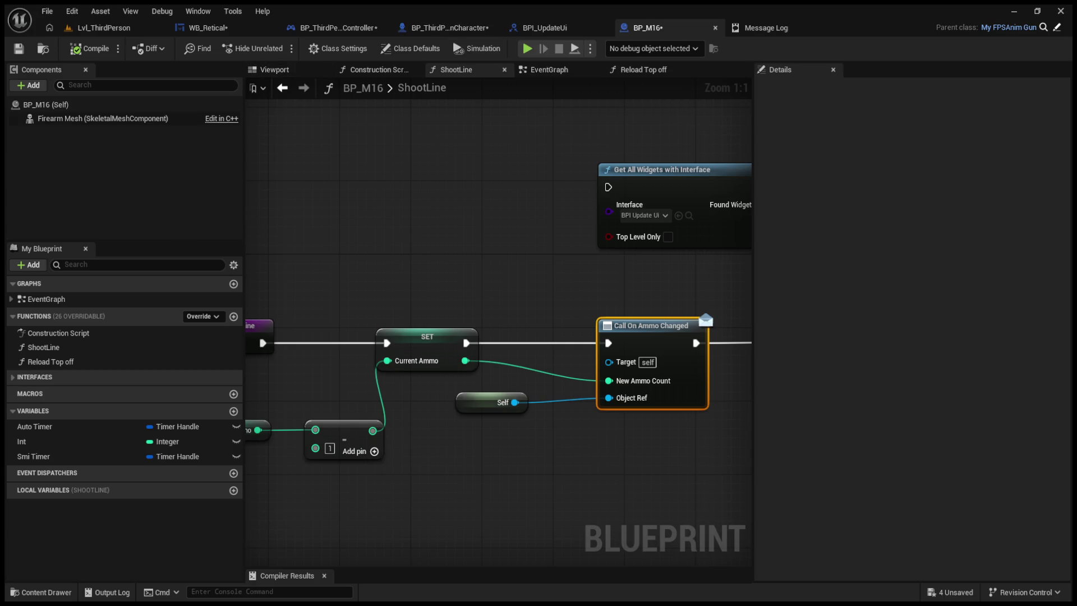
pyautogui.click(412, 28)
# - Bring the GiveUpdateUi Update UI logic into view in the character's event graph
pyautogui.click(412, 28)
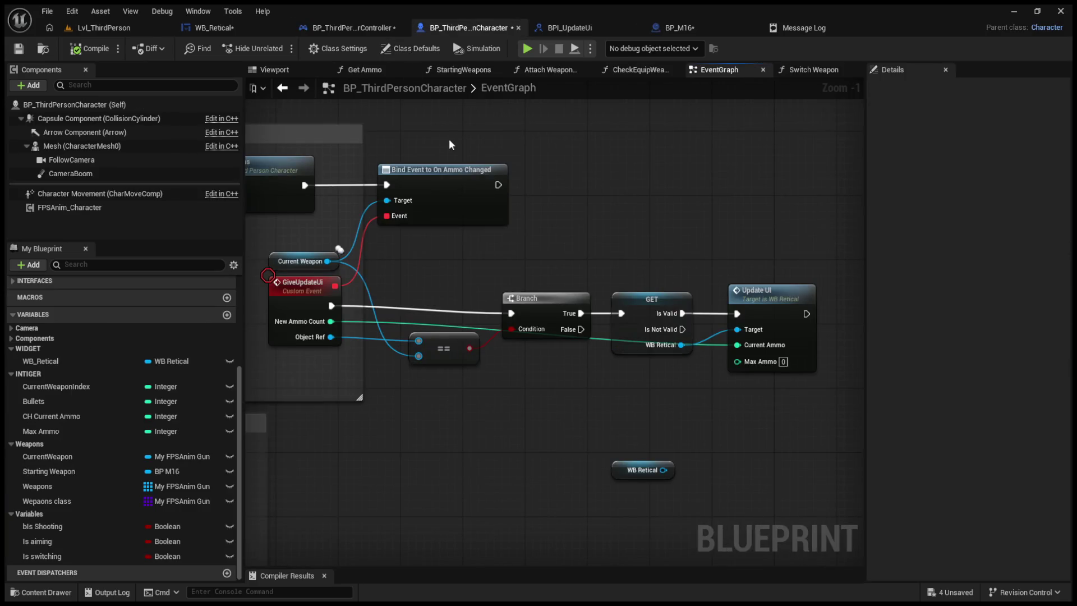
pyautogui.moveTo(448, 138); pyautogui.dragTo(469, 149)
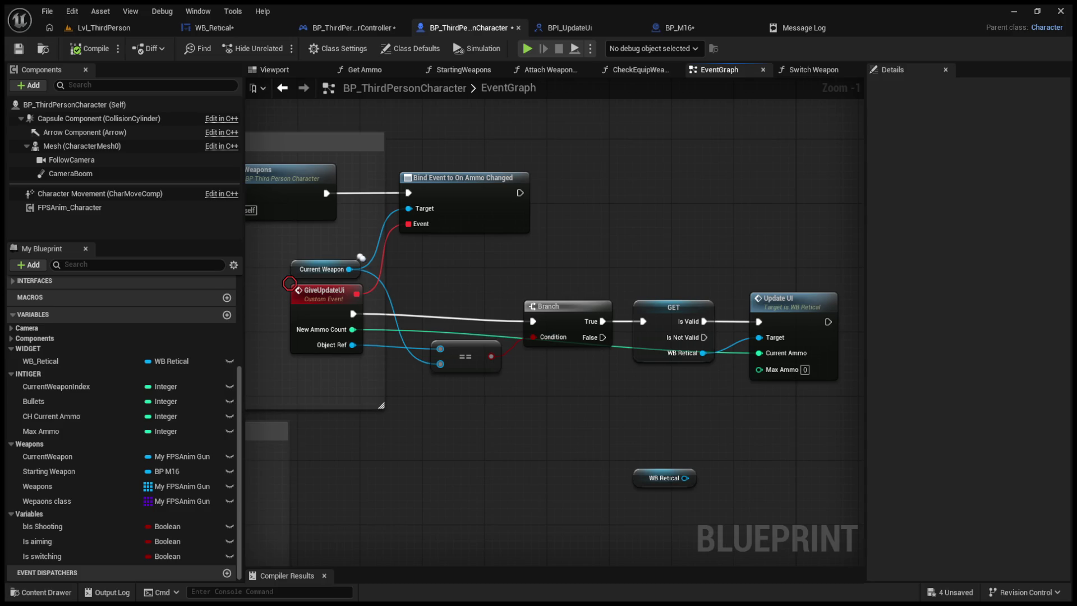
pyautogui.scroll(-2, 669, 260)
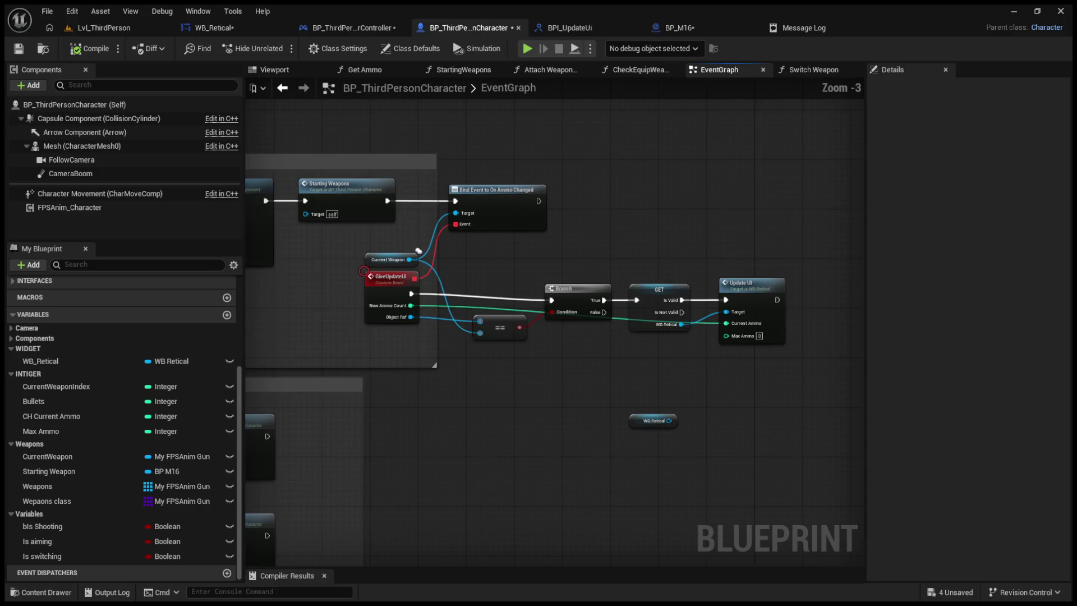
# - Drag the GiveUpdateUi ammo-update nodes rightward, then view BPI_UpdateUi's UpdateUI function
pyautogui.moveTo(859, 454)
pyautogui.mouseDown()
pyautogui.moveTo(517, 287)
pyautogui.moveTo(548, 217)
pyautogui.moveTo(455, 217)
pyautogui.mouseUp()
pyautogui.moveTo(542, 212); pyautogui.dragTo(593, 217)
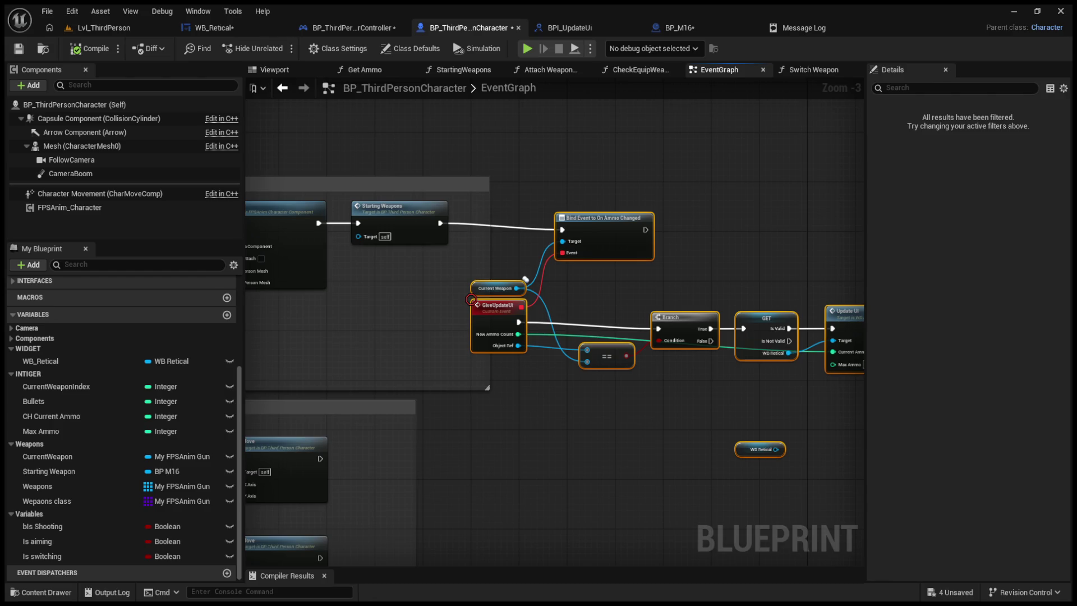
pyautogui.click(579, 28)
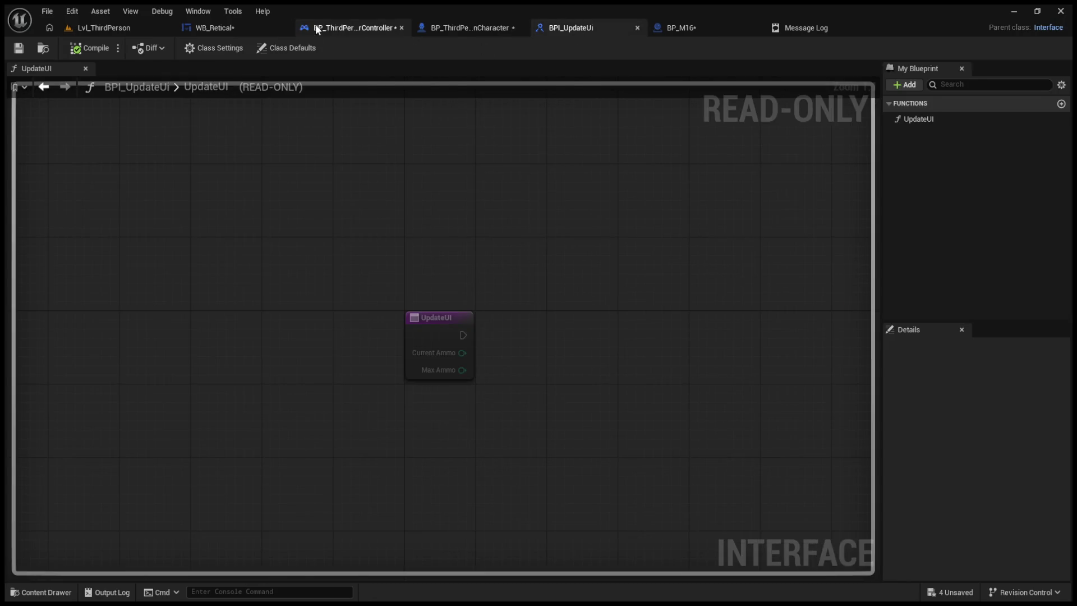
# - In the player controller blueprint, paste a Get Controlled Pawn node below Add to Viewport
pyautogui.click(319, 27)
pyautogui.moveTo(583, 337)
pyautogui.mouseDown()
pyautogui.moveTo(561, 296)
pyautogui.moveTo(539, 303)
pyautogui.mouseUp()
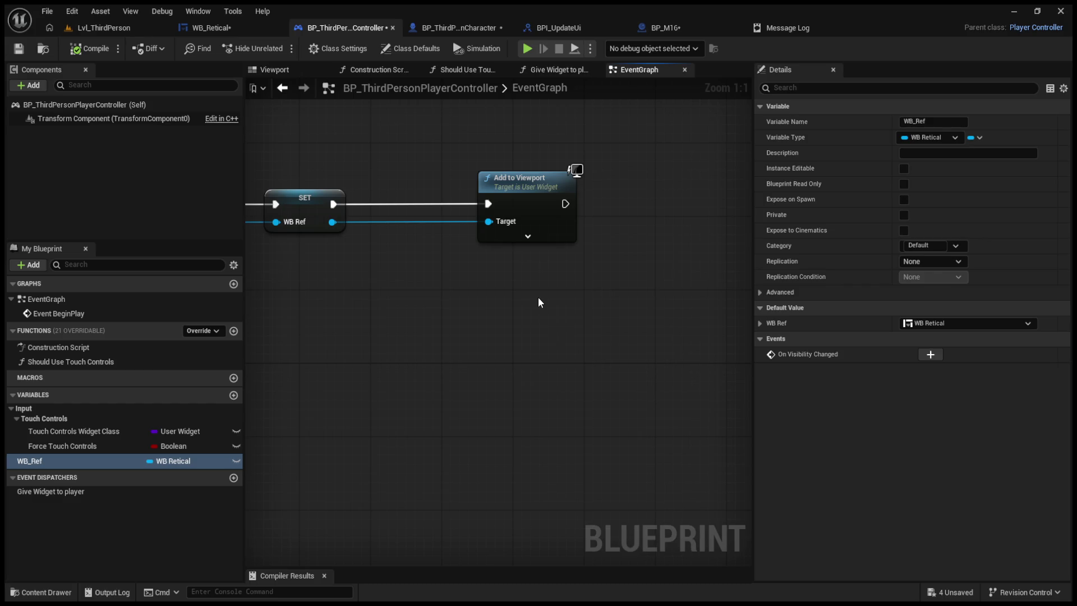
pyautogui.hotkey('ctrl', 'v')
pyautogui.moveTo(609, 305)
pyautogui.mouseDown()
pyautogui.moveTo(421, 312)
pyautogui.moveTo(448, 293)
pyautogui.moveTo(423, 343)
pyautogui.moveTo(472, 309)
pyautogui.mouseUp()
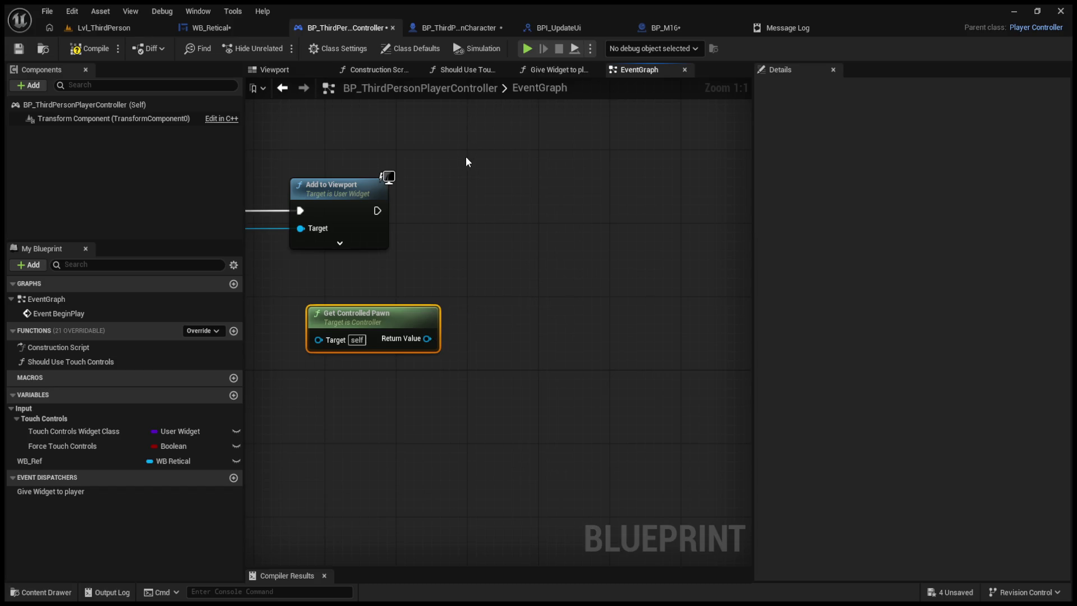
# - Compare with the character graph, then test a wire from Get Controlled Pawn's Return Value and cancel it
pyautogui.click(436, 25)
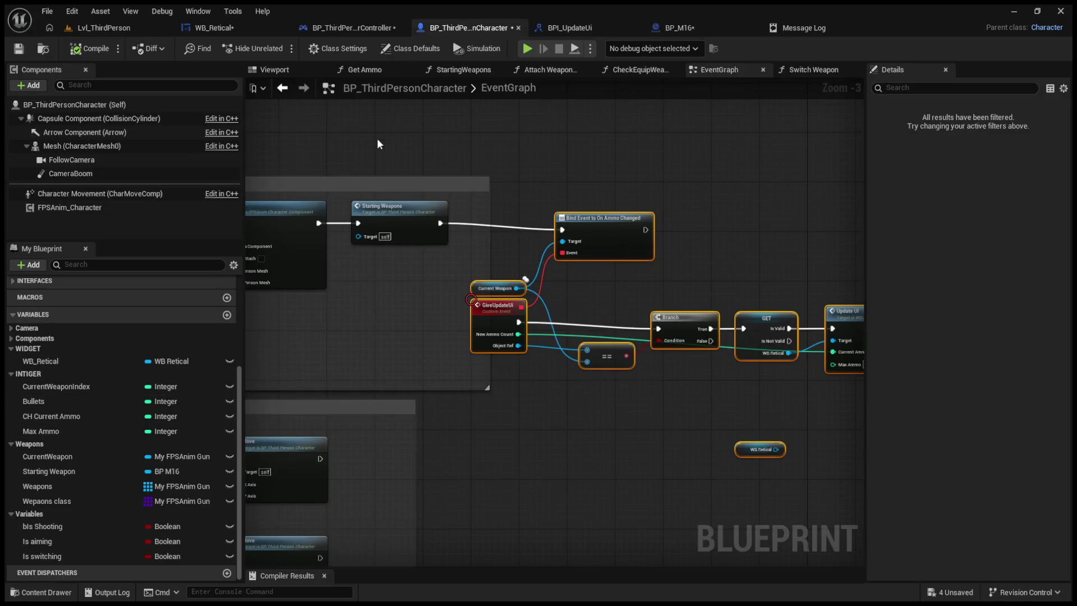
pyautogui.click(361, 21)
pyautogui.moveTo(427, 339); pyautogui.dragTo(541, 316)
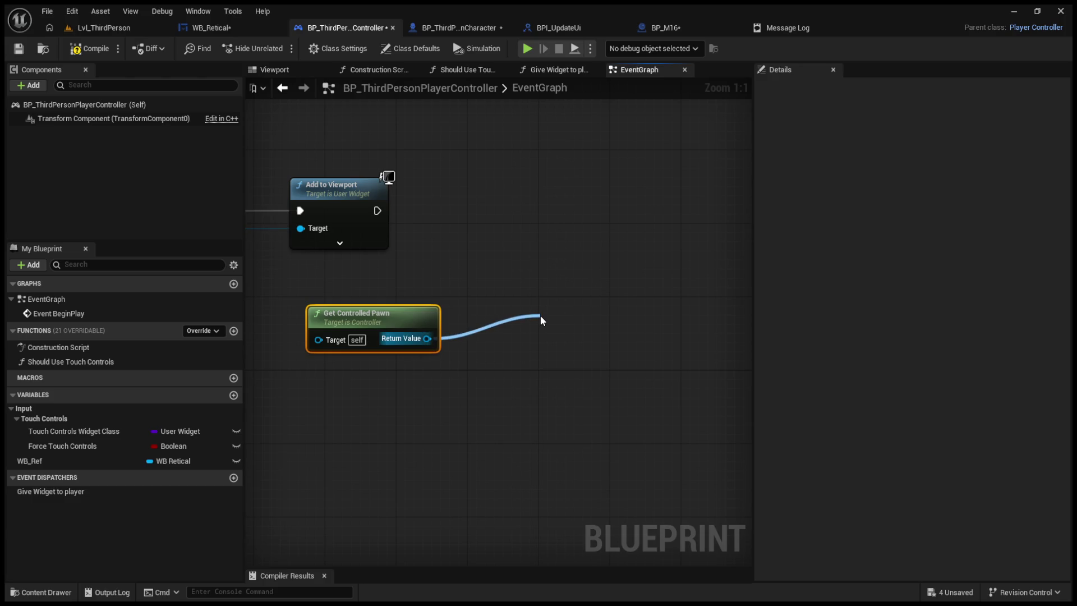
pyautogui.press('Escape')
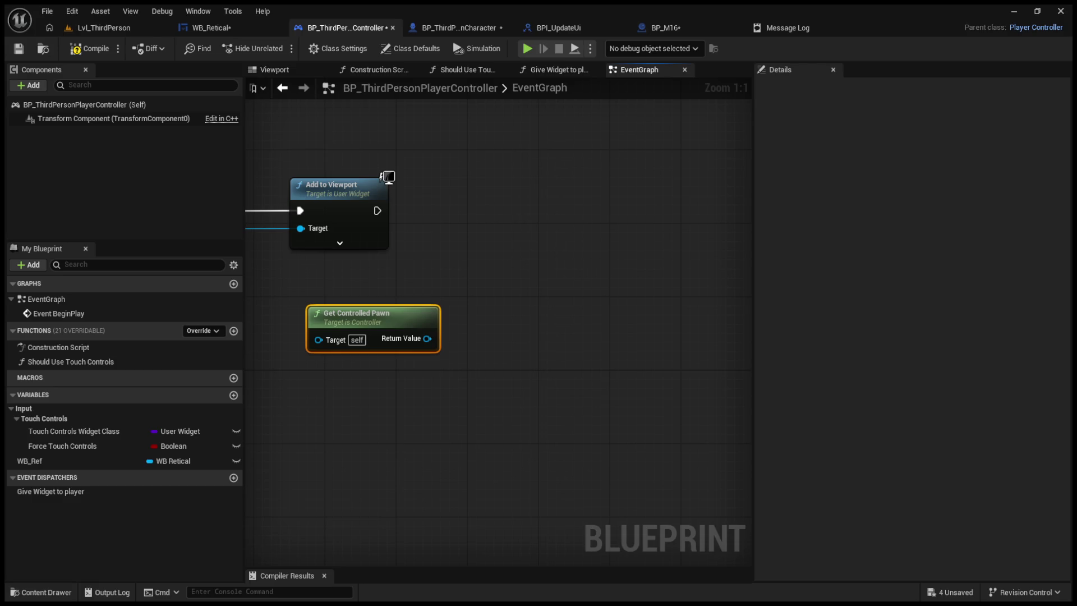
pyautogui.moveTo(454, 243)
pyautogui.mouseDown()
pyautogui.moveTo(580, 248)
pyautogui.moveTo(584, 284)
pyautogui.moveTo(607, 296)
pyautogui.mouseUp()
# - Clear the selection and discard a stray wire from SET's WB Ref output
pyautogui.click(568, 250)
pyautogui.moveTo(341, 260)
pyautogui.mouseDown()
pyautogui.moveTo(711, 271)
pyautogui.moveTo(536, 261)
pyautogui.mouseUp()
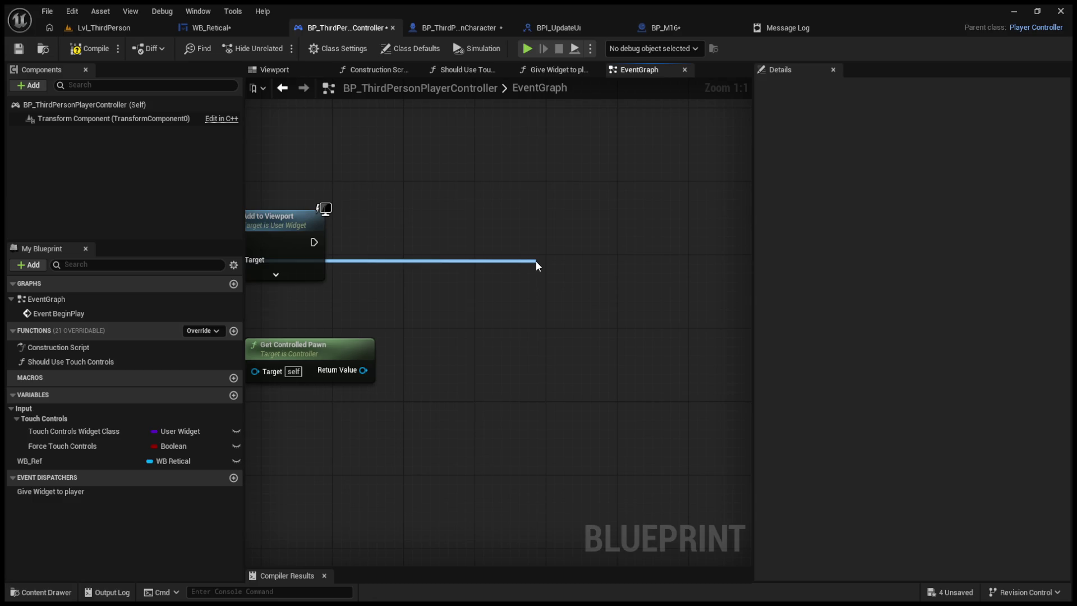
pyautogui.moveTo(536, 261); pyautogui.dragTo(537, 261)
pyautogui.moveTo(419, 180); pyautogui.dragTo(591, 193)
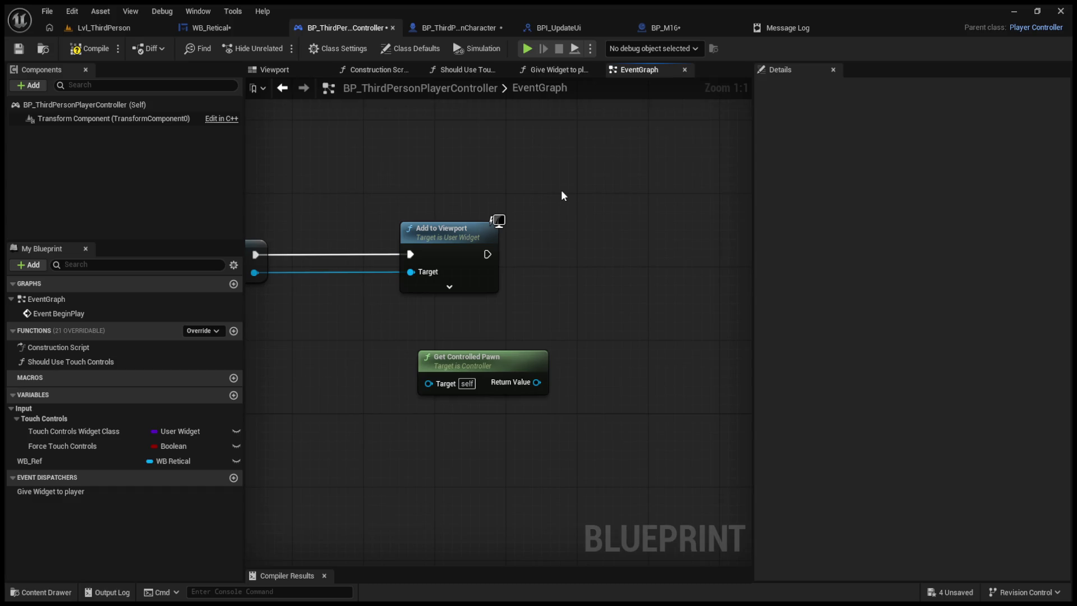
# - Add a custom event named UI beside Add to Viewport, near Create WB Retical Widget
pyautogui.click(561, 190)
pyautogui.write('UI')
pyautogui.press('Return')
pyautogui.click(460, 27)
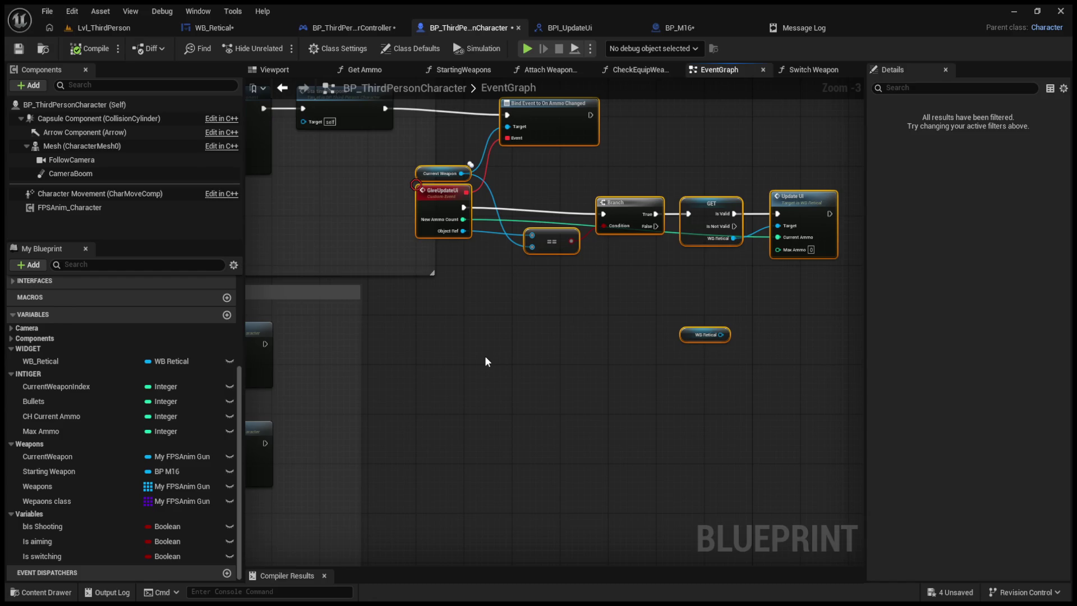
pyautogui.hotkey('ctrl', 'Tab')
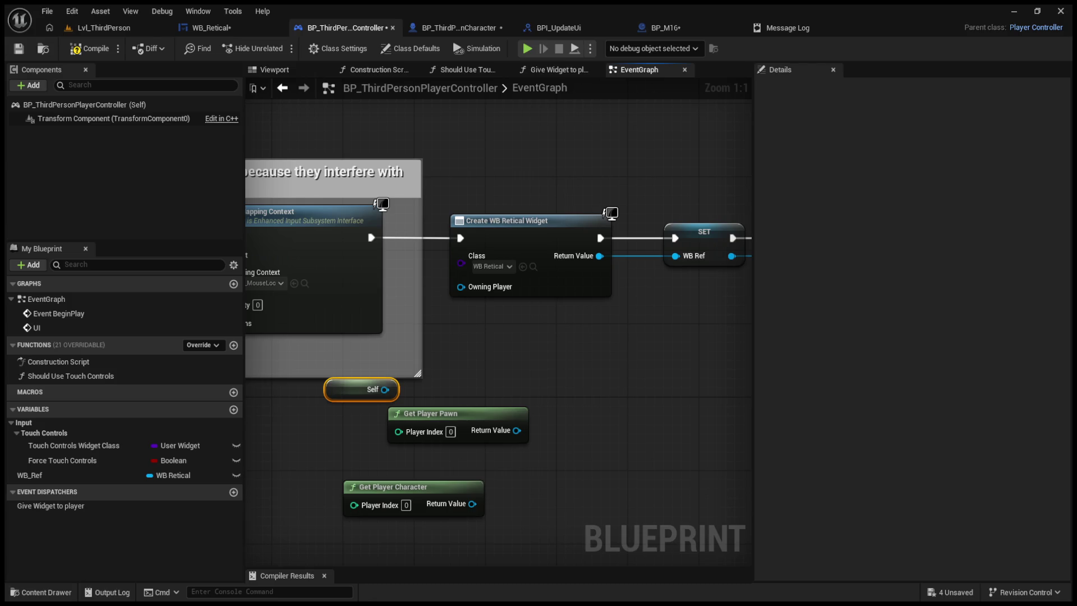
pyautogui.moveTo(578, 113); pyautogui.dragTo(408, 108)
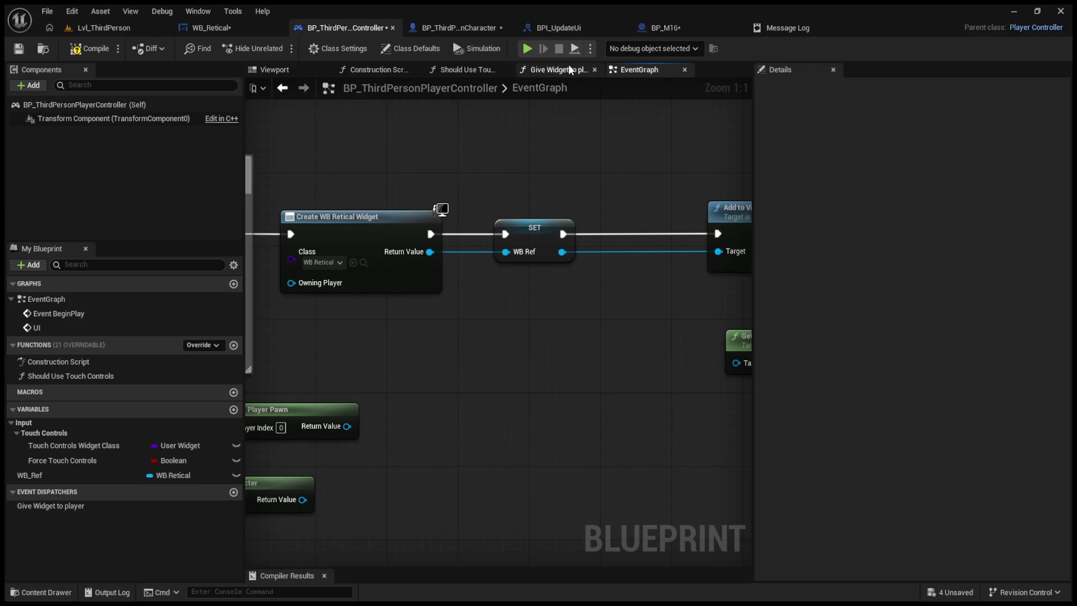
# - In the character's StartingWeapons function, delete the stray reroute node and both SET ammo nodes
pyautogui.click(427, 29)
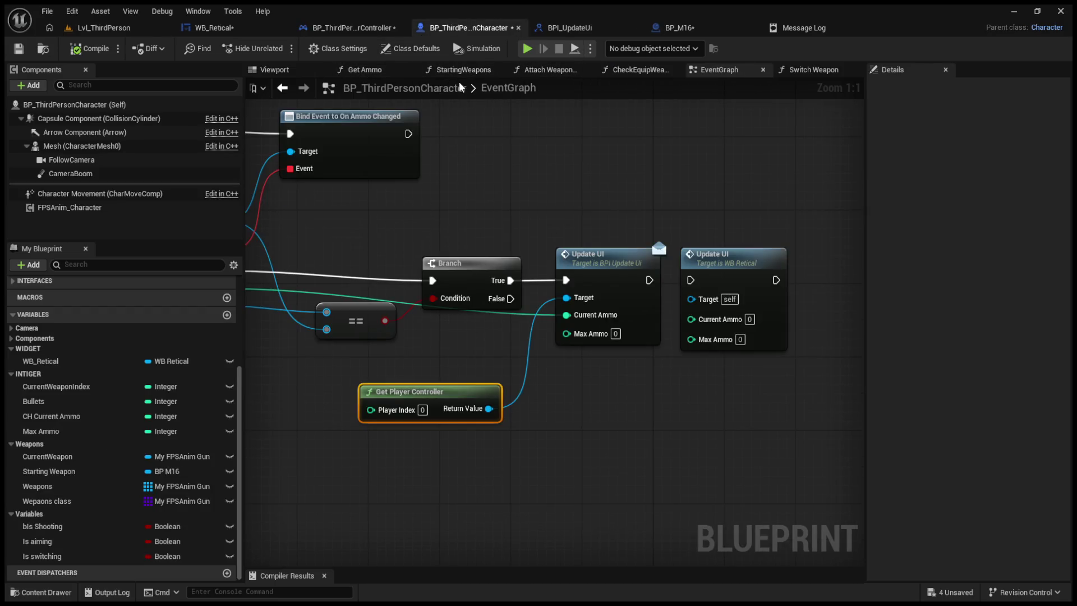
pyautogui.click(463, 71)
pyautogui.moveTo(472, 362); pyautogui.dragTo(637, 365)
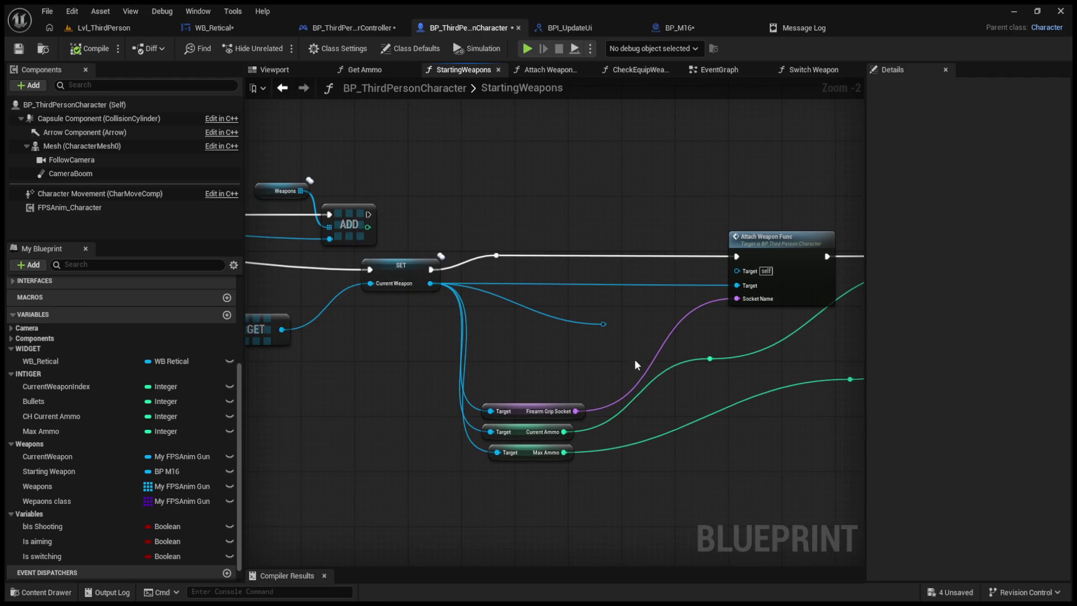
pyautogui.moveTo(574, 323)
pyautogui.mouseDown()
pyautogui.moveTo(561, 292)
pyautogui.moveTo(292, 281)
pyautogui.mouseUp()
pyautogui.press('Delete')
pyautogui.keyDown('alt'); pyautogui.click(654, 259); pyautogui.keyUp('alt')
pyautogui.keyDown('alt'); pyautogui.click(756, 272); pyautogui.keyUp('alt')
pyautogui.moveTo(646, 193); pyautogui.dragTo(760, 316)
pyautogui.press('Delete')
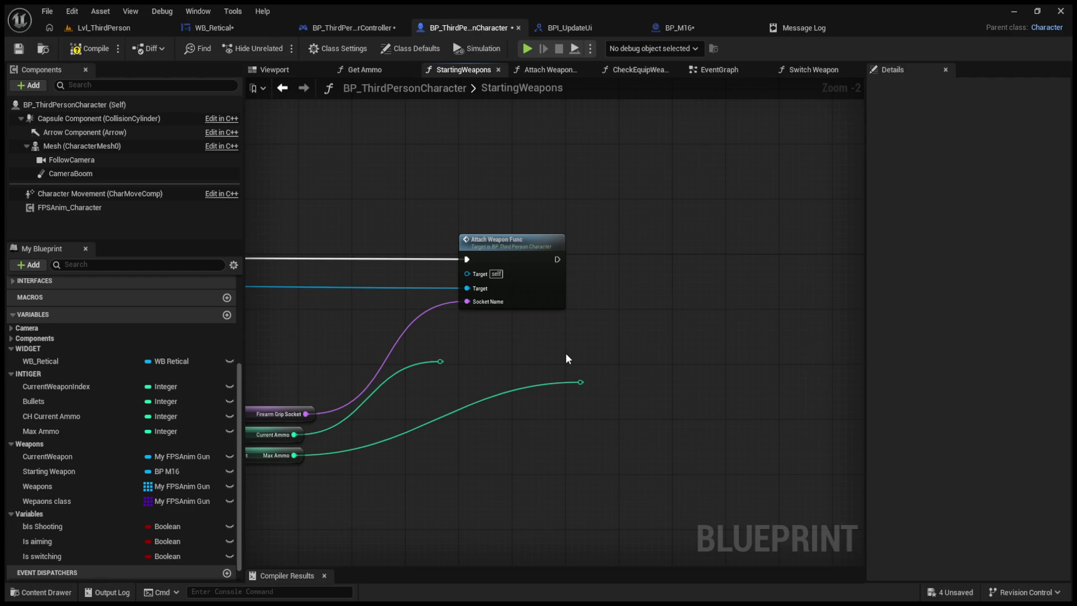
# - Call Update UI on Get Player Controller after Attach Weapon Func, passing current and max ammo
pyautogui.hotkey('ctrl', 'v')
pyautogui.scroll(2, 581, 346)
pyautogui.moveTo(590, 370); pyautogui.dragTo(445, 368)
pyautogui.moveTo(546, 373)
pyautogui.mouseDown()
pyautogui.moveTo(662, 327)
pyautogui.moveTo(636, 214)
pyautogui.mouseUp()
pyautogui.moveTo(549, 227)
pyautogui.mouseDown()
pyautogui.moveTo(631, 236)
pyautogui.moveTo(640, 221)
pyautogui.mouseUp()
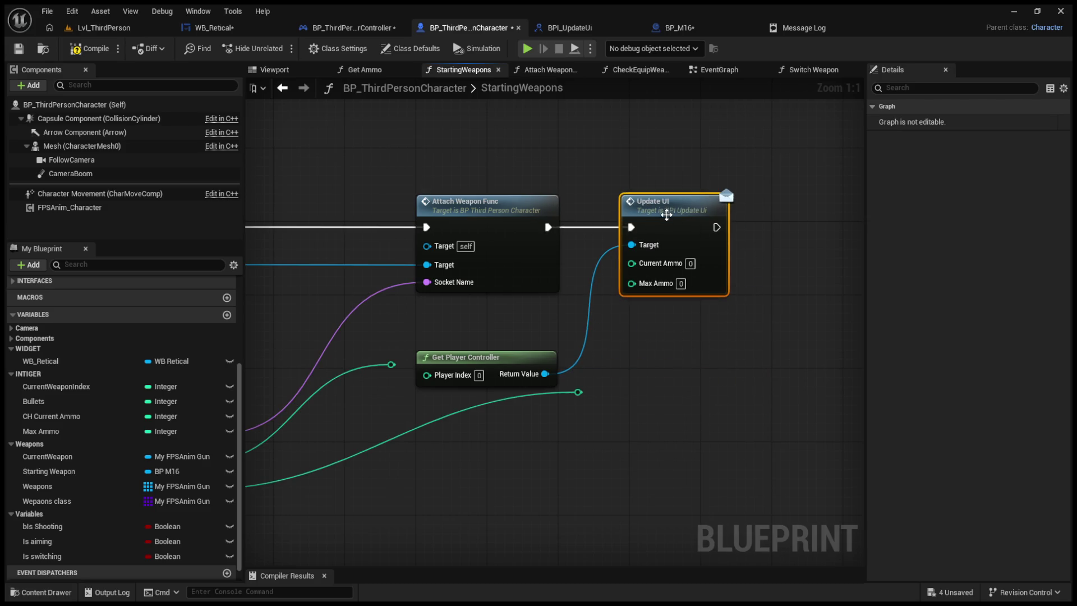
pyautogui.moveTo(594, 347)
pyautogui.mouseDown()
pyautogui.moveTo(835, 364)
pyautogui.moveTo(509, 368)
pyautogui.moveTo(760, 254)
pyautogui.mouseUp()
pyautogui.moveTo(693, 382); pyautogui.dragTo(749, 276)
# - Compile the character blueprint and start a Play-in-Editor test
pyautogui.click(90, 48)
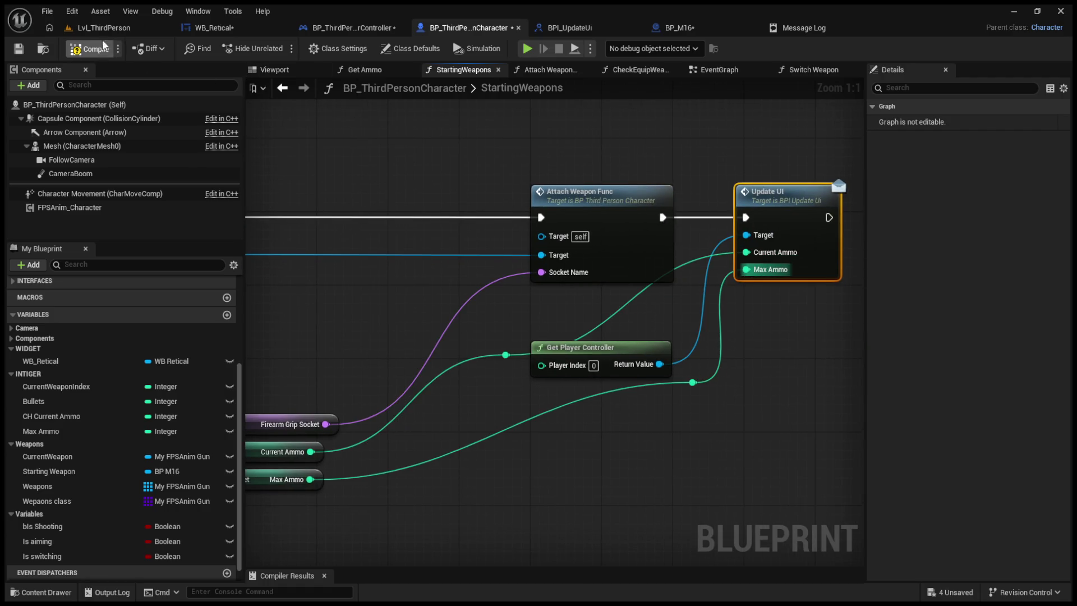
pyautogui.click(104, 28)
pyautogui.click(281, 52)
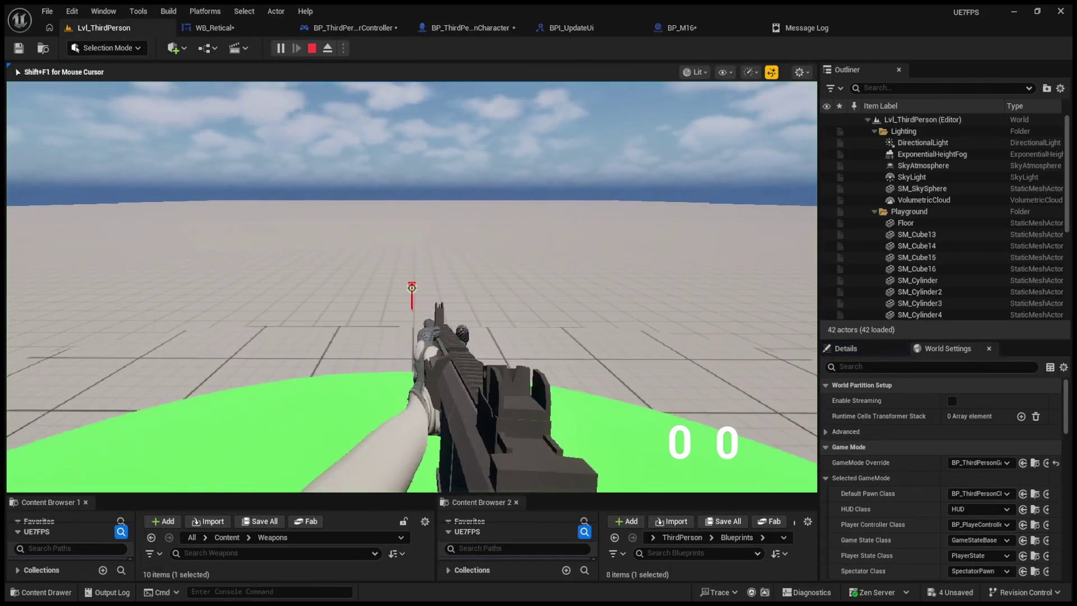
# - Stop the play session and go to the WB_Retical widget's event graph
pyautogui.press('Escape')
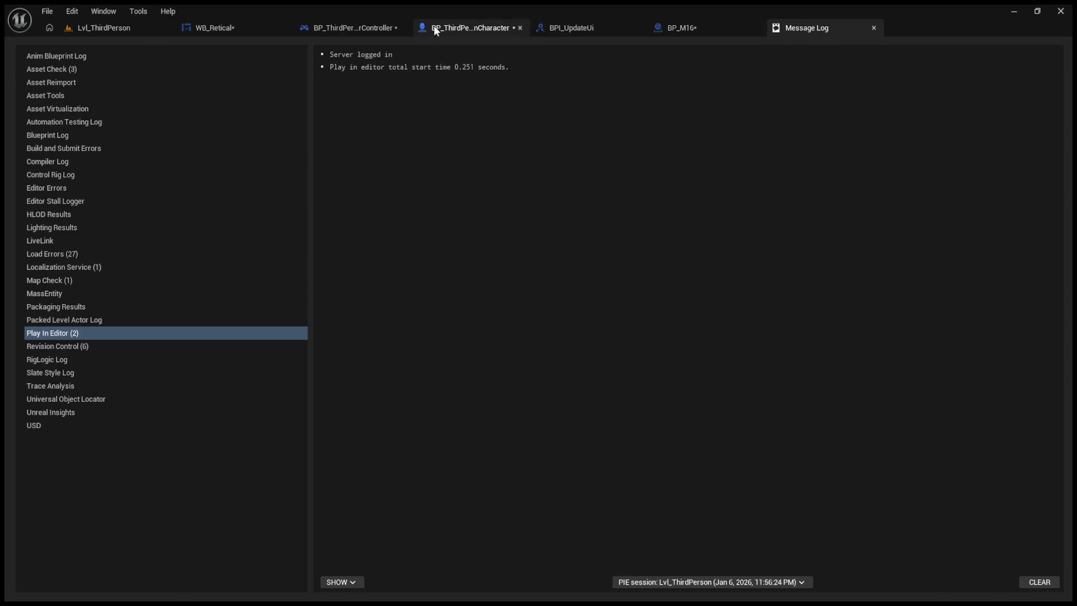
pyautogui.click(433, 25)
pyautogui.click(356, 25)
pyautogui.click(459, 28)
pyautogui.click(555, 28)
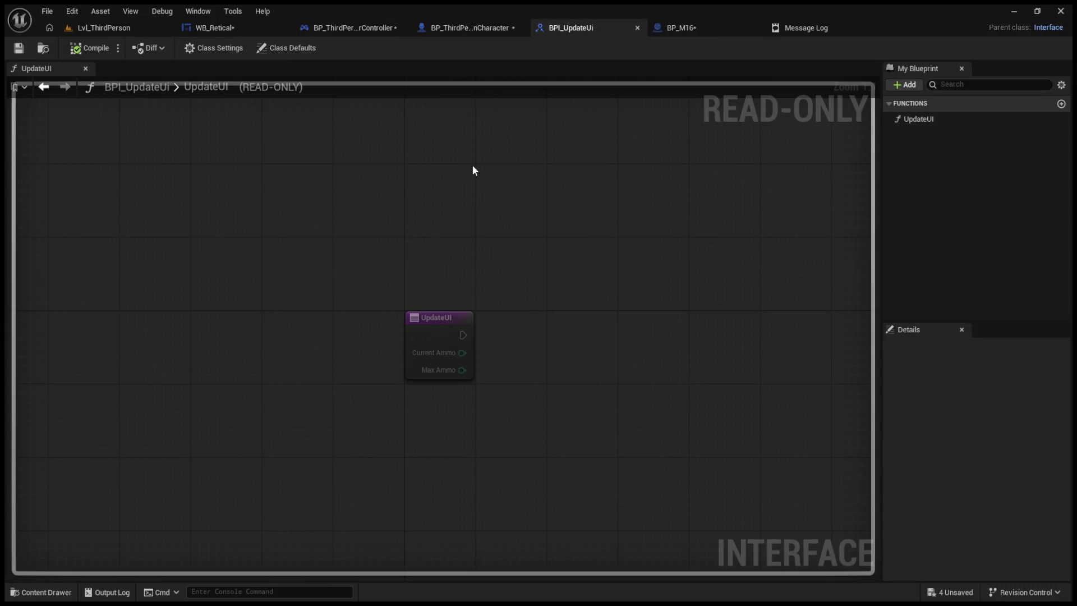
pyautogui.click(666, 28)
pyautogui.click(227, 27)
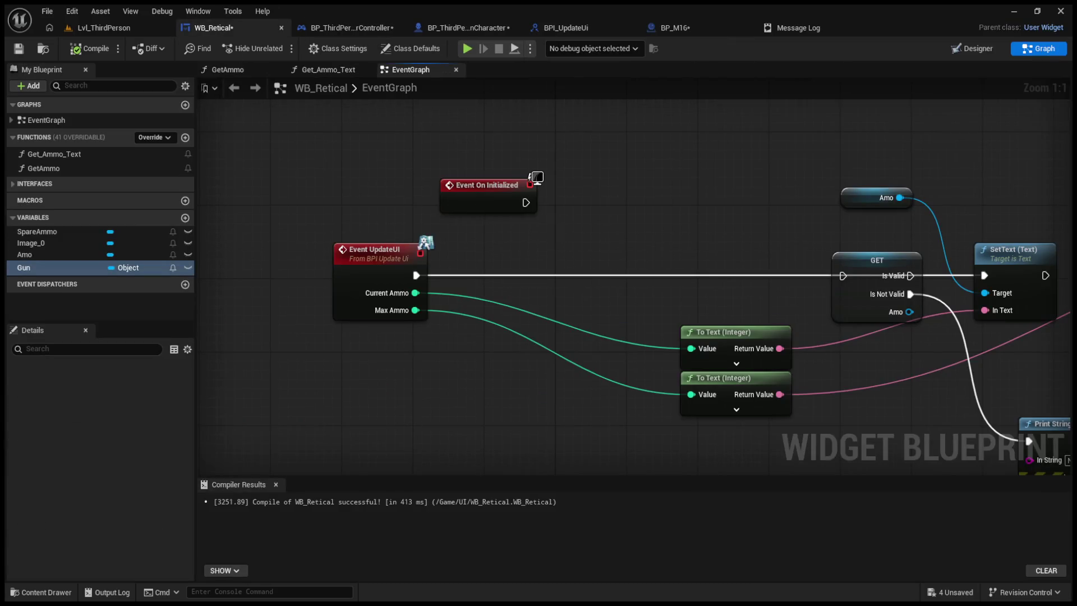
# - Delete the Amo getter, append the current ammo text, and have UpdateUI run Print String, then play-test
pyautogui.moveTo(652, 254)
pyautogui.mouseDown()
pyautogui.moveTo(641, 383)
pyautogui.moveTo(679, 371)
pyautogui.moveTo(553, 391)
pyautogui.mouseUp()
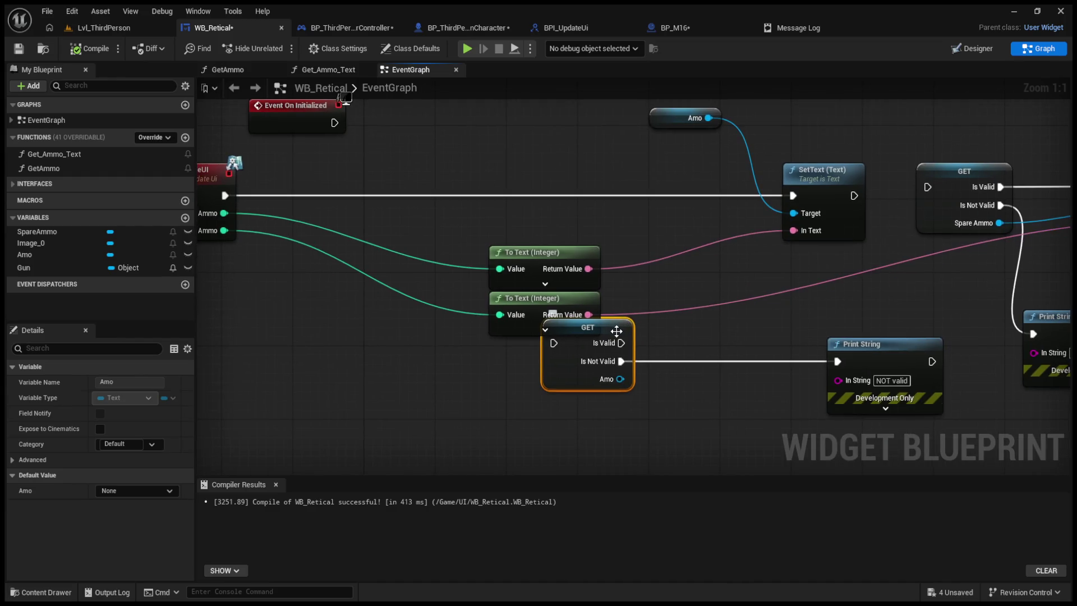
pyautogui.press('Delete')
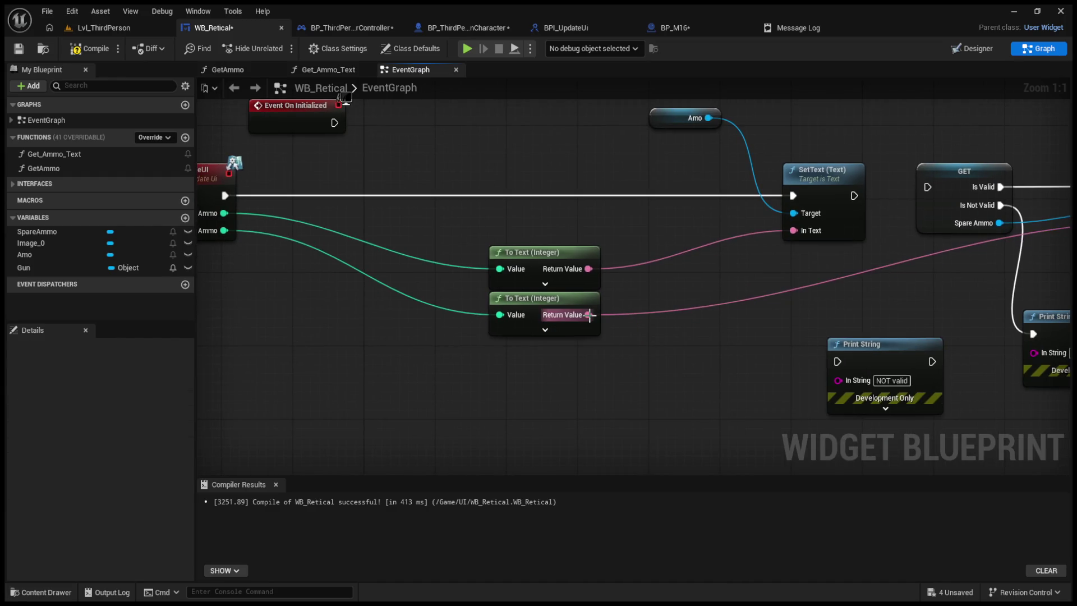
pyautogui.moveTo(619, 287)
pyautogui.mouseDown()
pyautogui.moveTo(695, 291)
pyautogui.moveTo(649, 275)
pyautogui.moveTo(896, 381)
pyautogui.mouseUp()
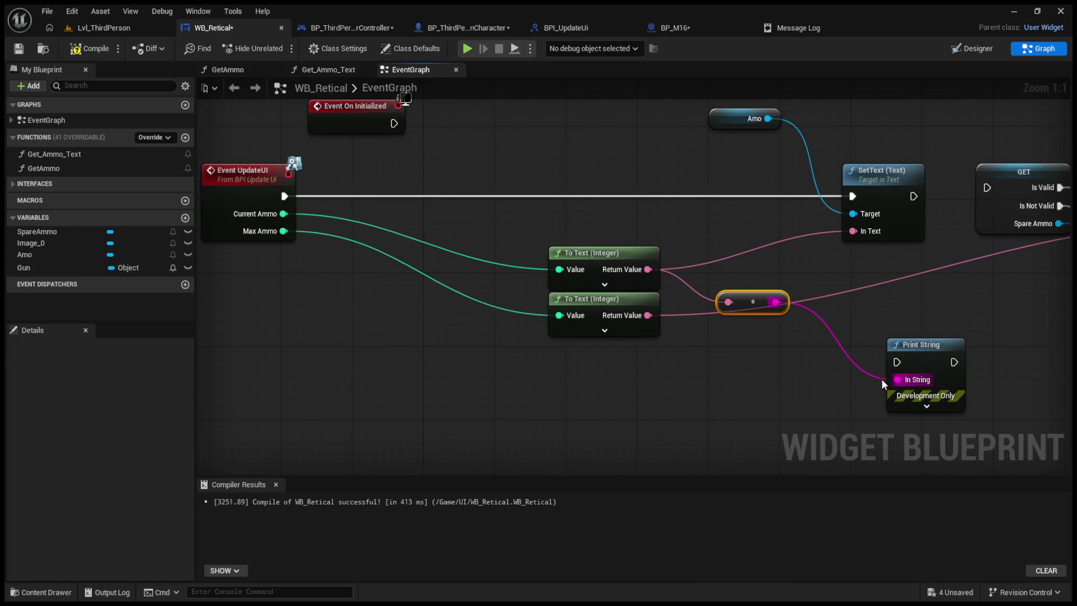
pyautogui.moveTo(853, 202)
pyautogui.mouseDown()
pyautogui.moveTo(840, 235)
pyautogui.moveTo(897, 362)
pyautogui.mouseUp()
pyautogui.hotkey('alt', 'p')
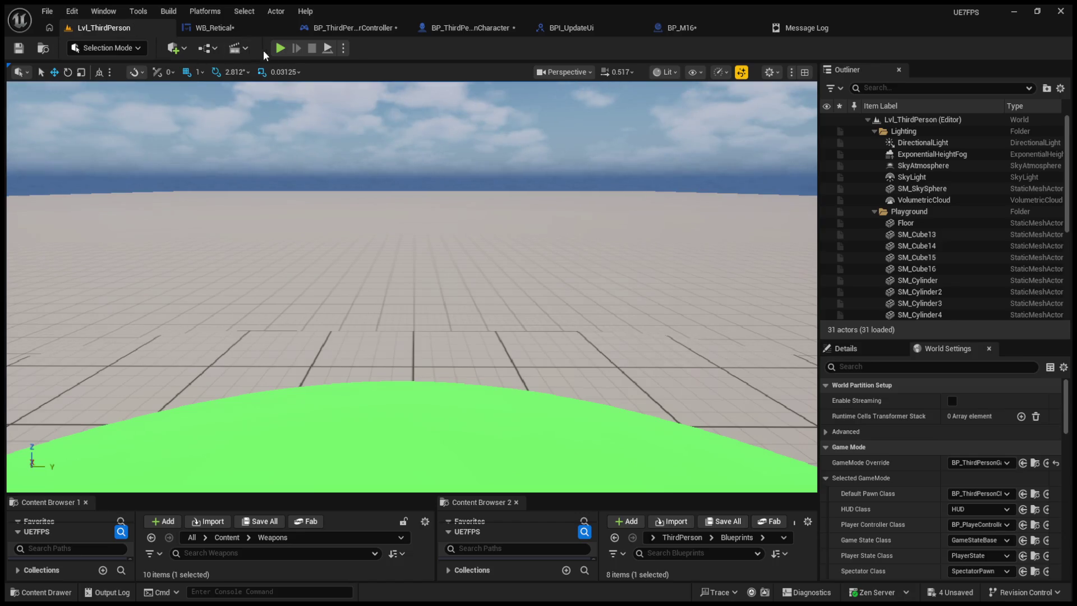
# - Stop play and delete the Current Ammo getter and CH Current Ammo setter in Attach Weapon Func
pyautogui.press('Escape')
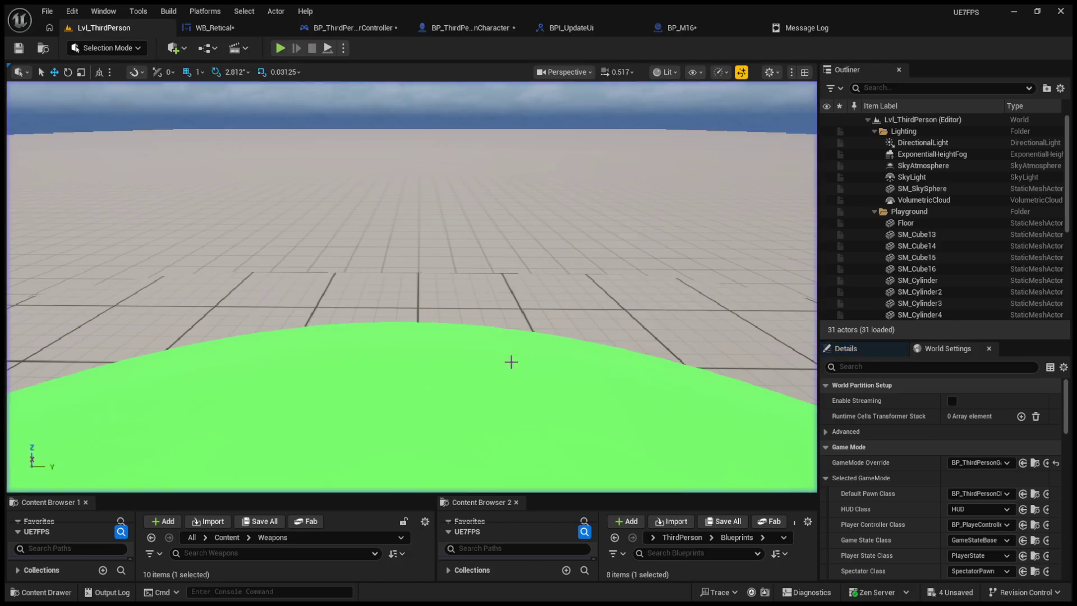
pyautogui.click(232, 32)
pyautogui.click(359, 29)
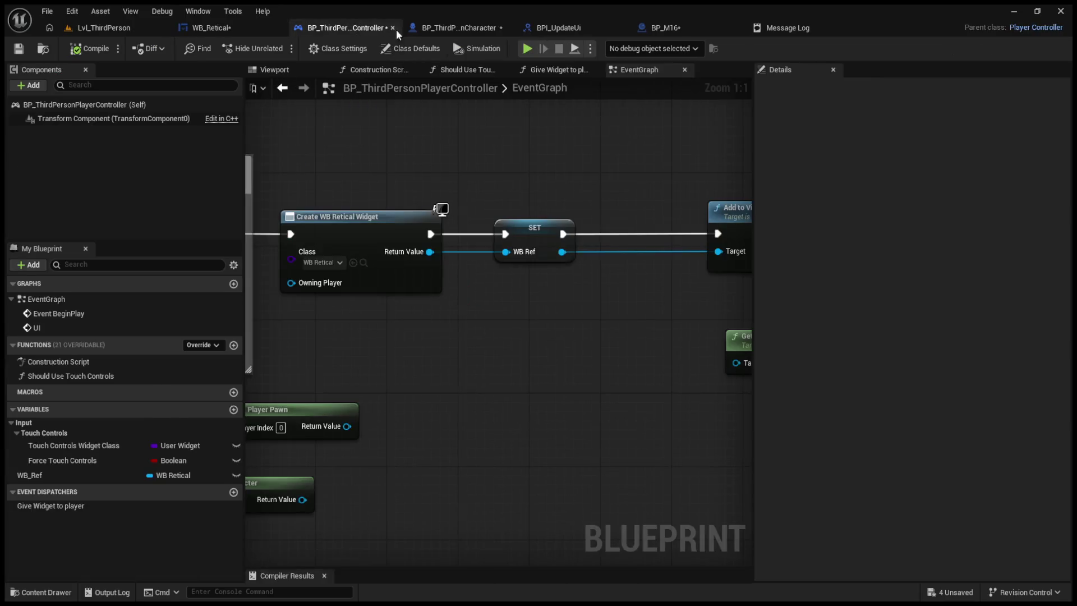
pyautogui.click(468, 28)
pyautogui.scroll(3, 607, 256)
pyautogui.doubleClick(645, 236)
pyautogui.scroll(-2, 457, 270)
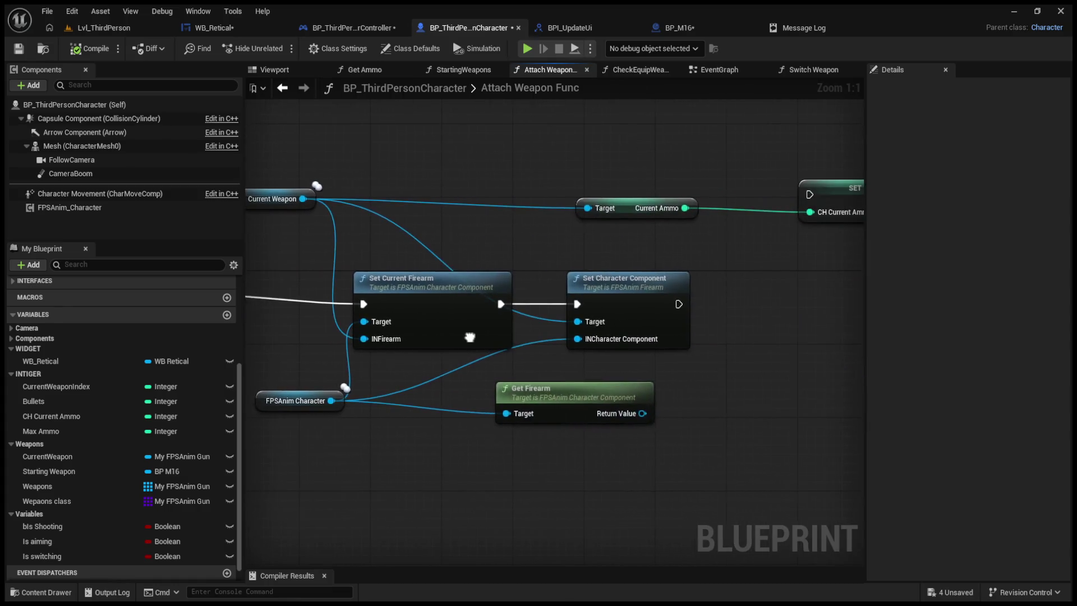
pyautogui.scroll(2, 516, 195)
pyautogui.moveTo(516, 195); pyautogui.dragTo(812, 275)
pyautogui.press('Delete')
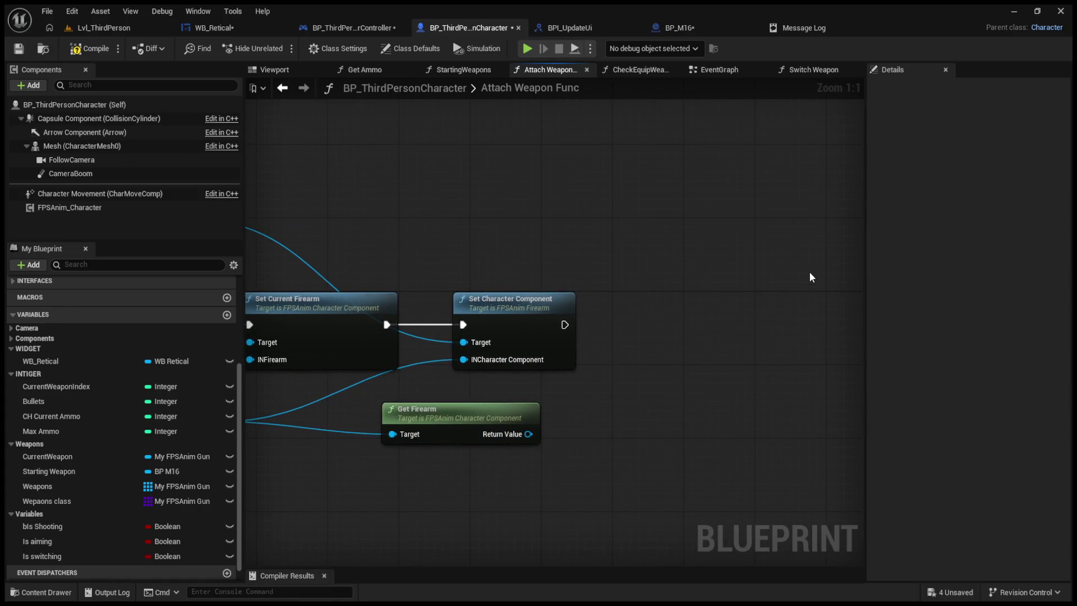
# - Check the widget and controller graphs, then view the character's main EventGraph with its Update UI calls
pyautogui.click(103, 27)
pyautogui.click(208, 29)
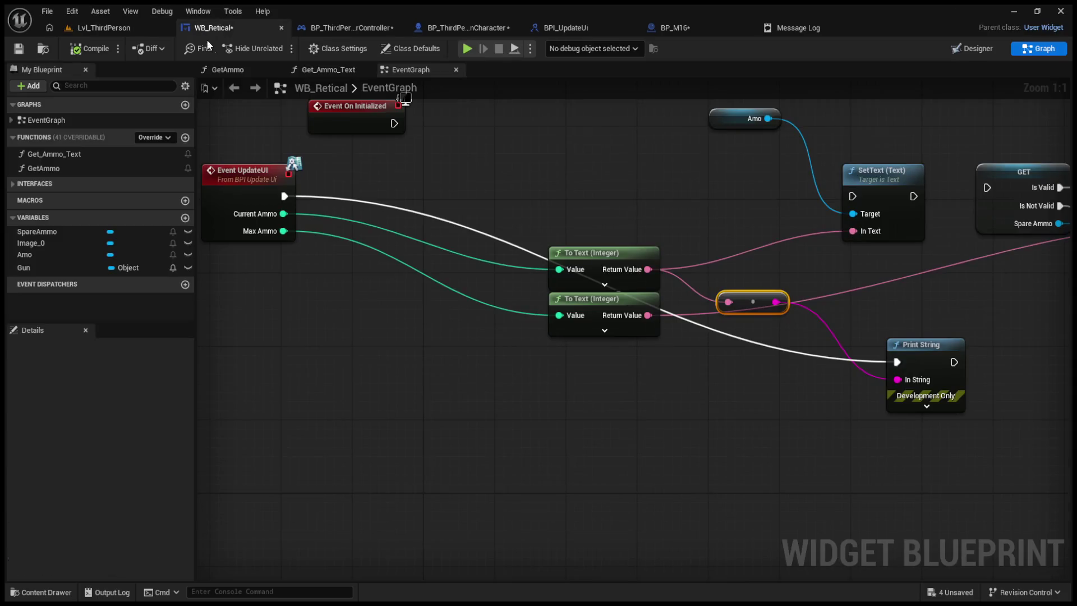
pyautogui.click(348, 28)
pyautogui.scroll(-5, 470, 233)
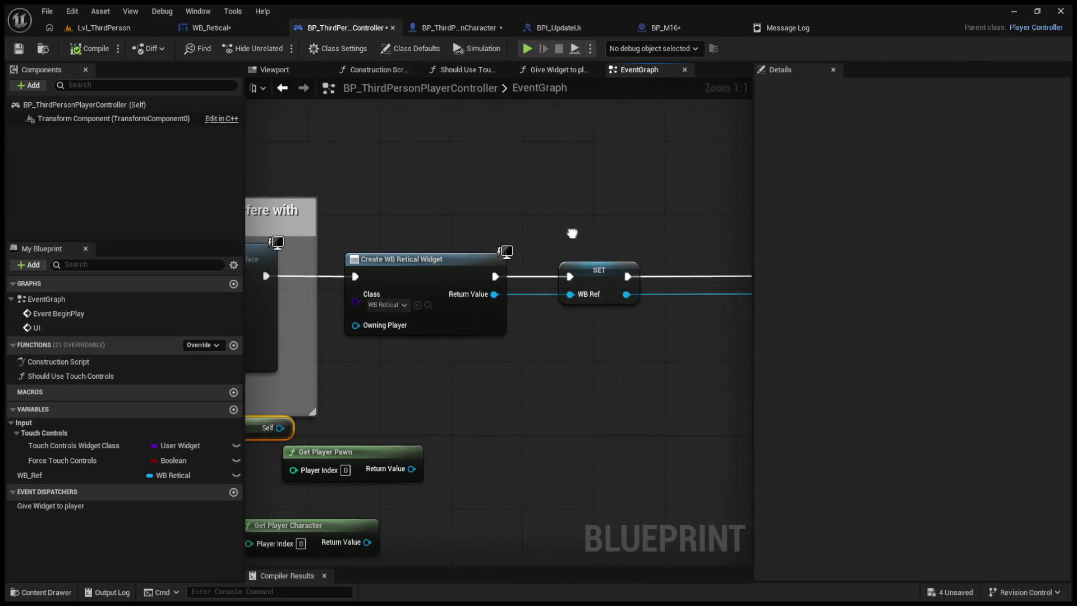
pyautogui.scroll(2, 455, 238)
pyautogui.click(459, 28)
pyautogui.scroll(-3, 478, 217)
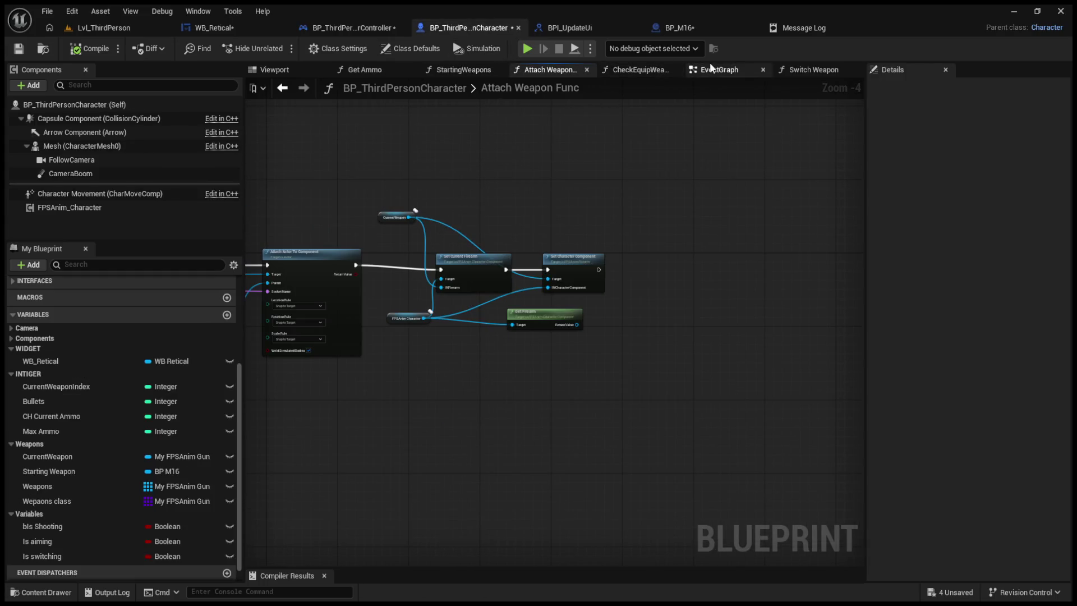
pyautogui.click(709, 67)
pyautogui.scroll(-3, 611, 203)
pyautogui.scroll(3, 632, 245)
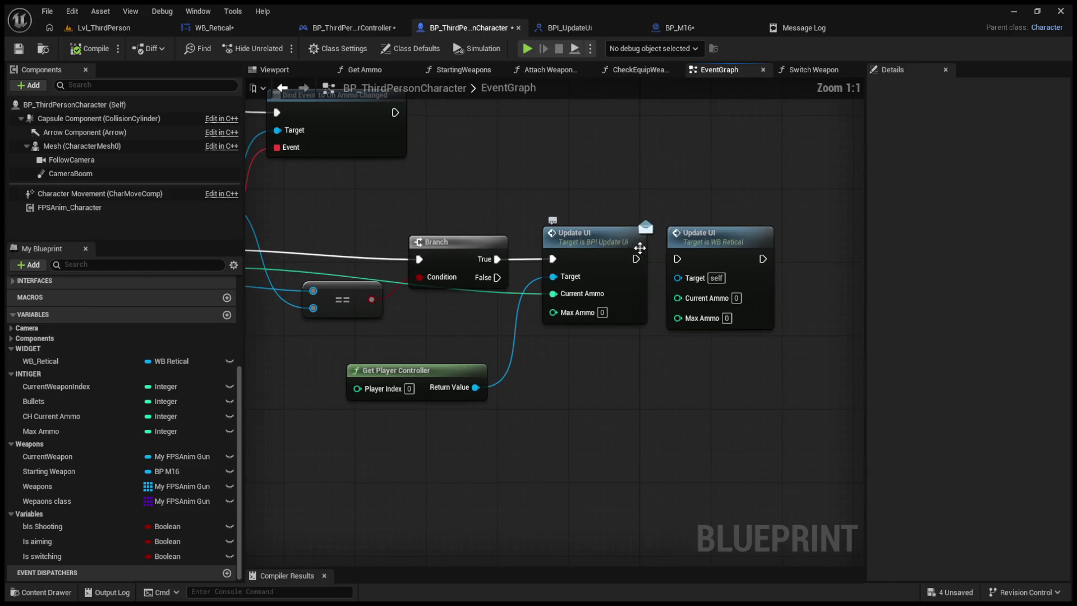
# - Delete the redundant WB Retical Update UI call from the character's EventGraph
pyautogui.click(746, 264)
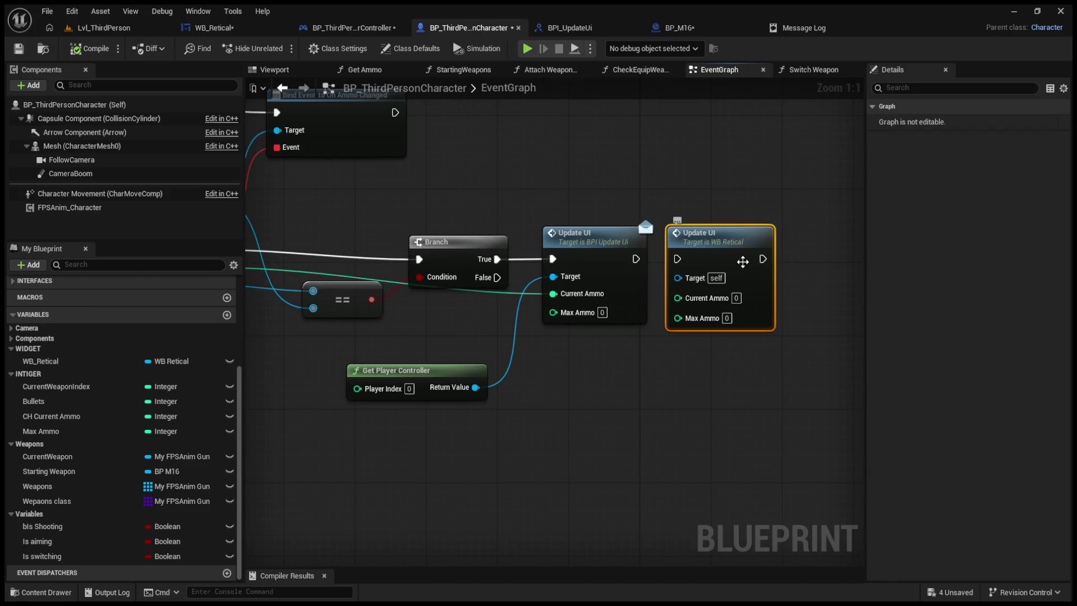
pyautogui.press('Delete')
pyautogui.moveTo(650, 266); pyautogui.dragTo(860, 264)
# - Tidy the GiveUpdateUi event, Bind Event to On Ammo Changed and Current Weapon getter, then view BP_M16
pyautogui.moveTo(549, 238); pyautogui.dragTo(577, 247)
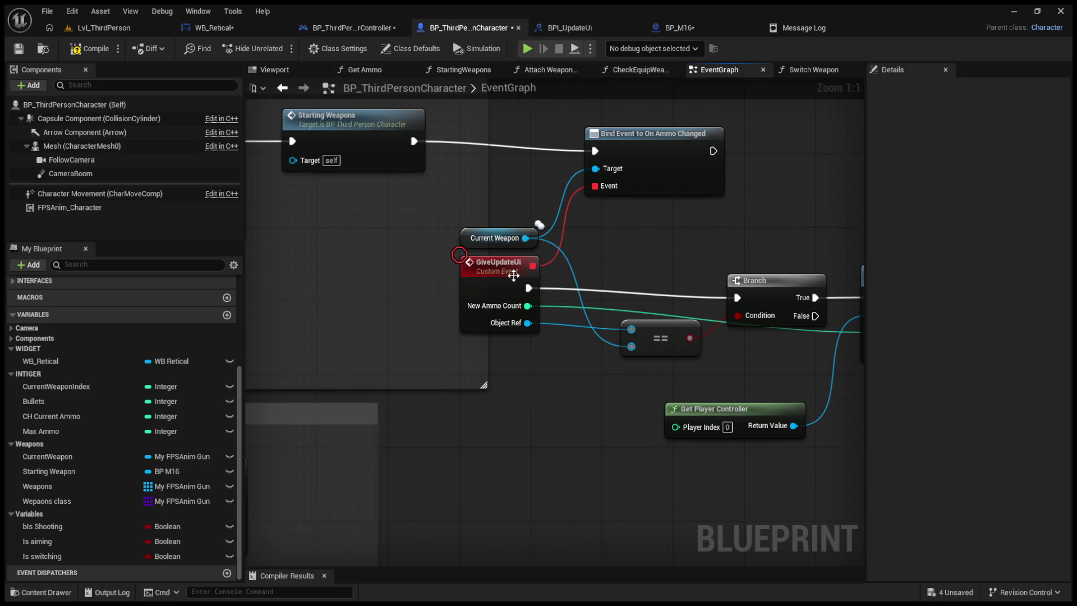
pyautogui.click(496, 267)
pyautogui.moveTo(496, 267); pyautogui.dragTo(487, 276)
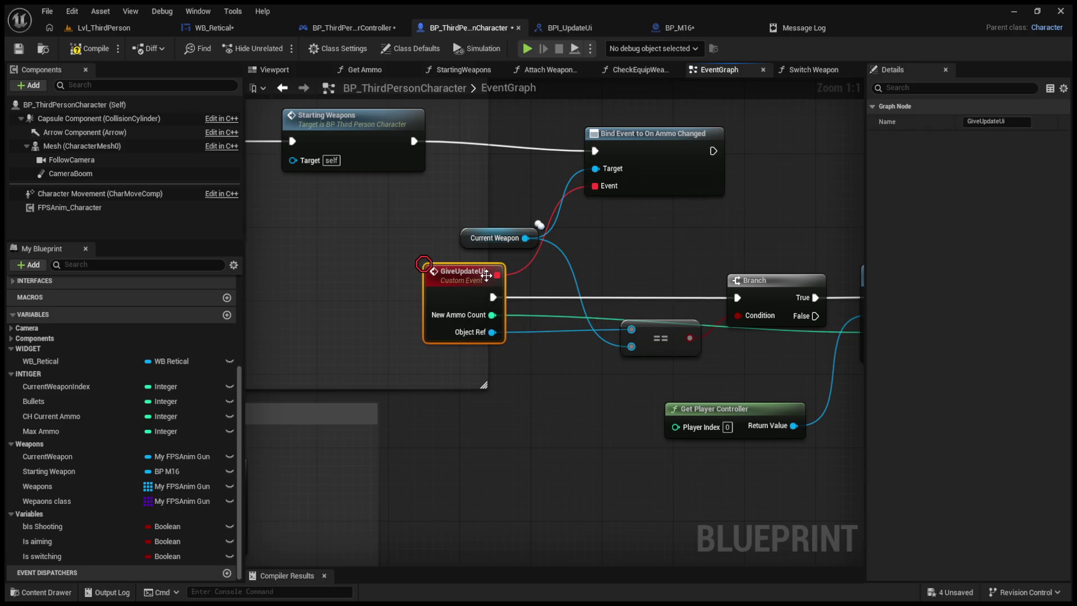
pyautogui.moveTo(641, 149); pyautogui.dragTo(639, 137)
pyautogui.moveTo(459, 238)
pyautogui.mouseDown()
pyautogui.moveTo(430, 262)
pyautogui.moveTo(440, 240)
pyautogui.mouseUp()
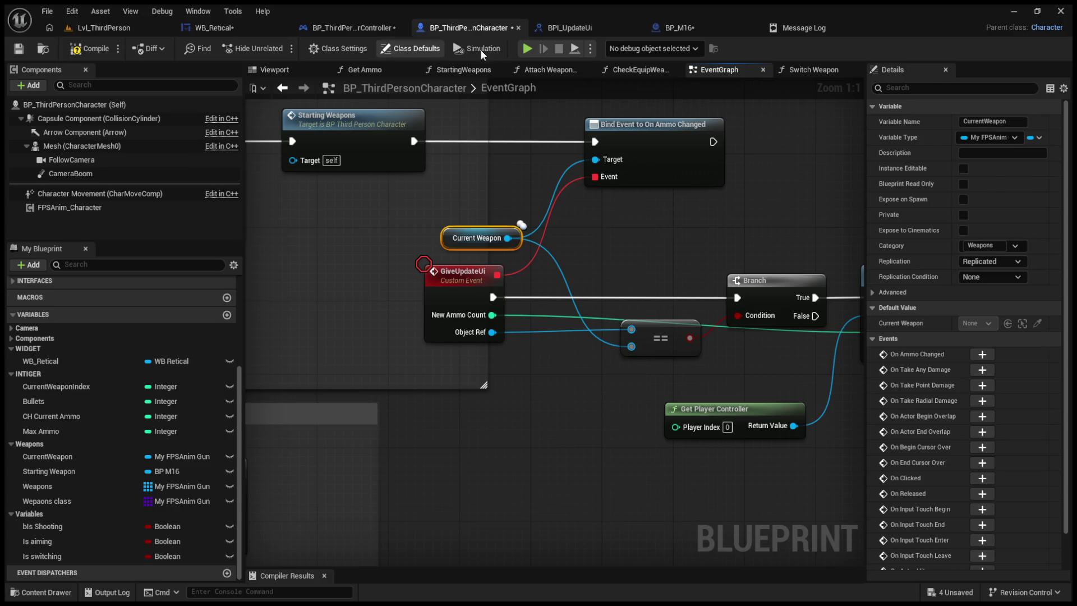
pyautogui.click(676, 28)
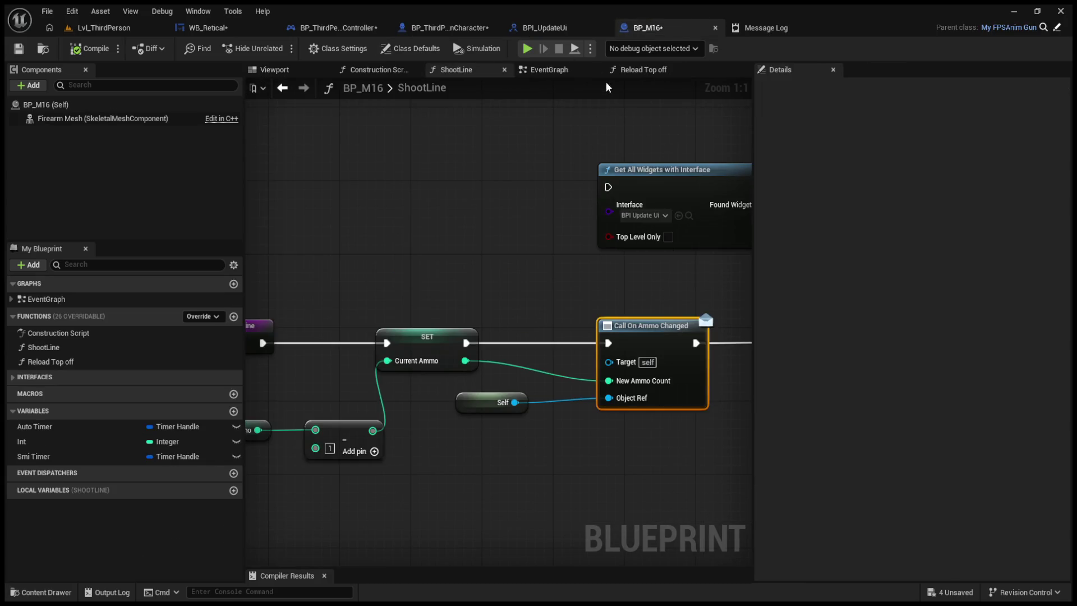
# - Inspect the M16 EventGraph, BPI_UpdateUi definition, character and controller graphs, ending on WB_Retical
pyautogui.click(589, 71)
pyautogui.scroll(-5, 607, 218)
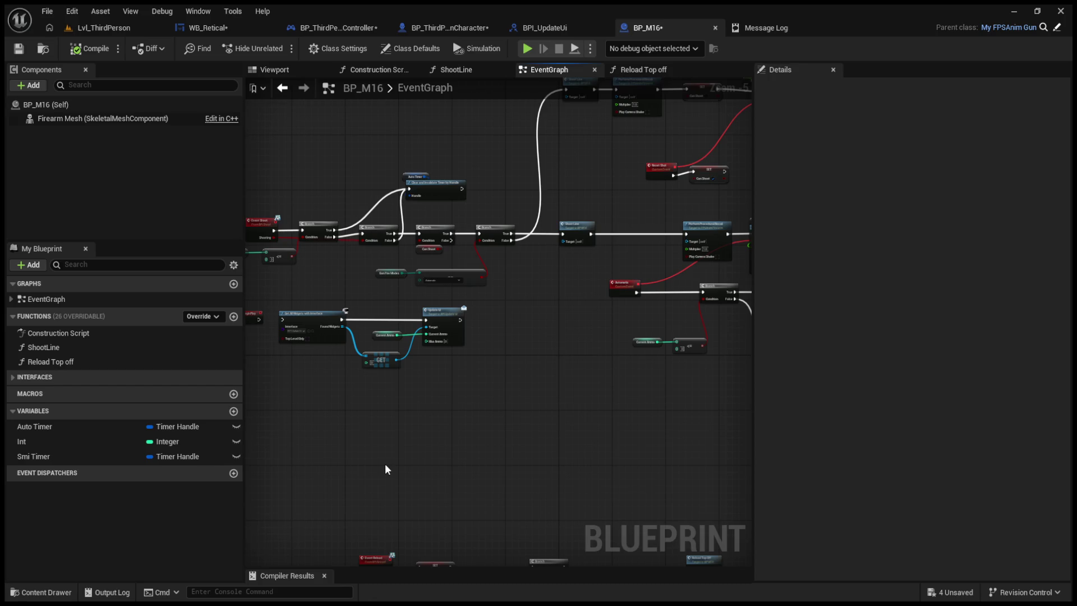
pyautogui.click(546, 28)
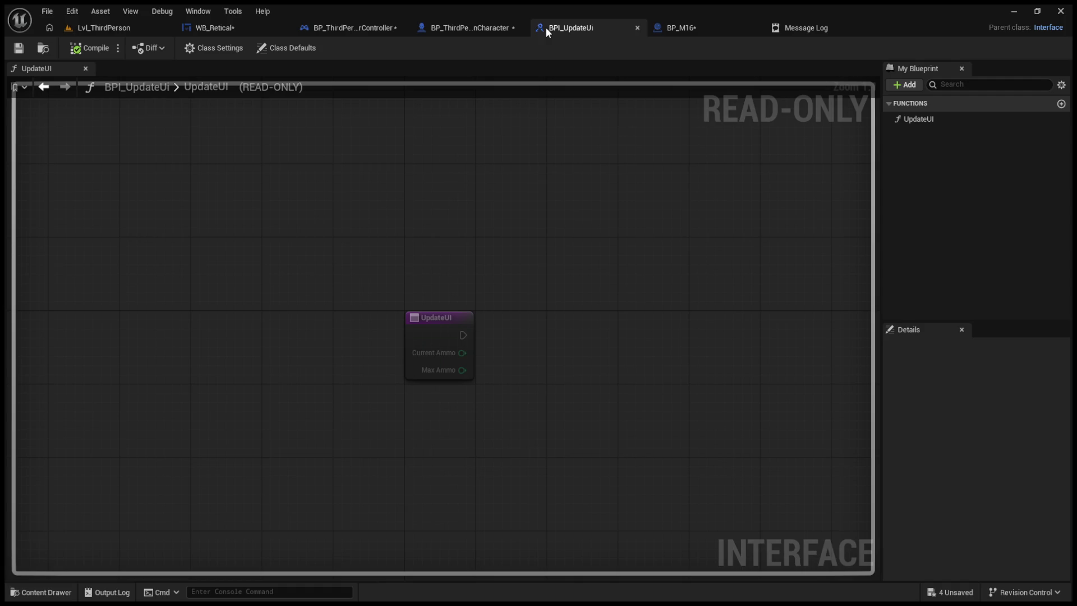
pyautogui.click(448, 28)
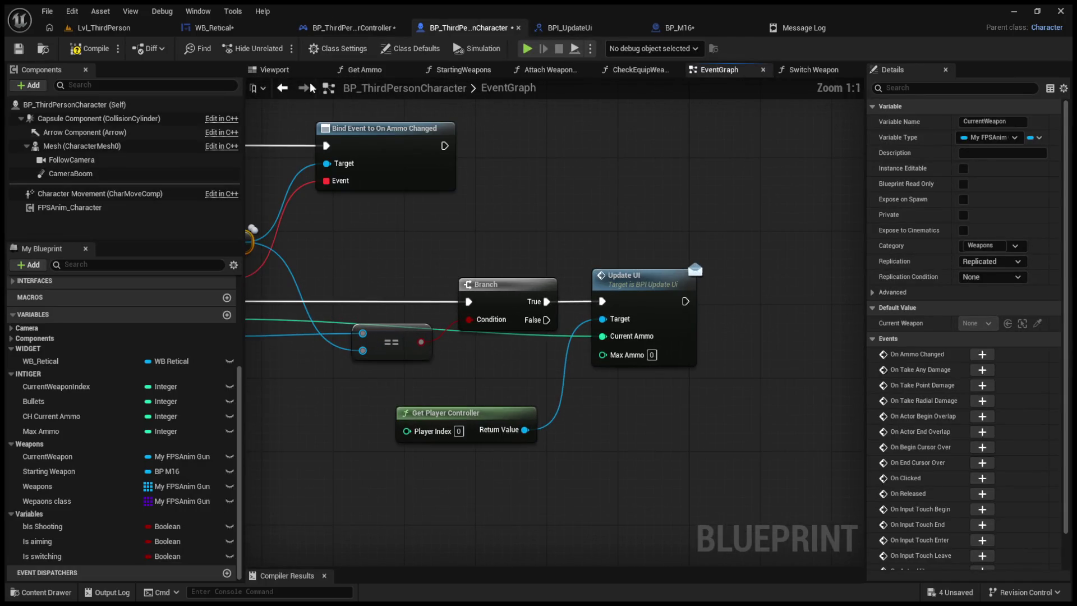
pyautogui.click(325, 26)
pyautogui.click(202, 27)
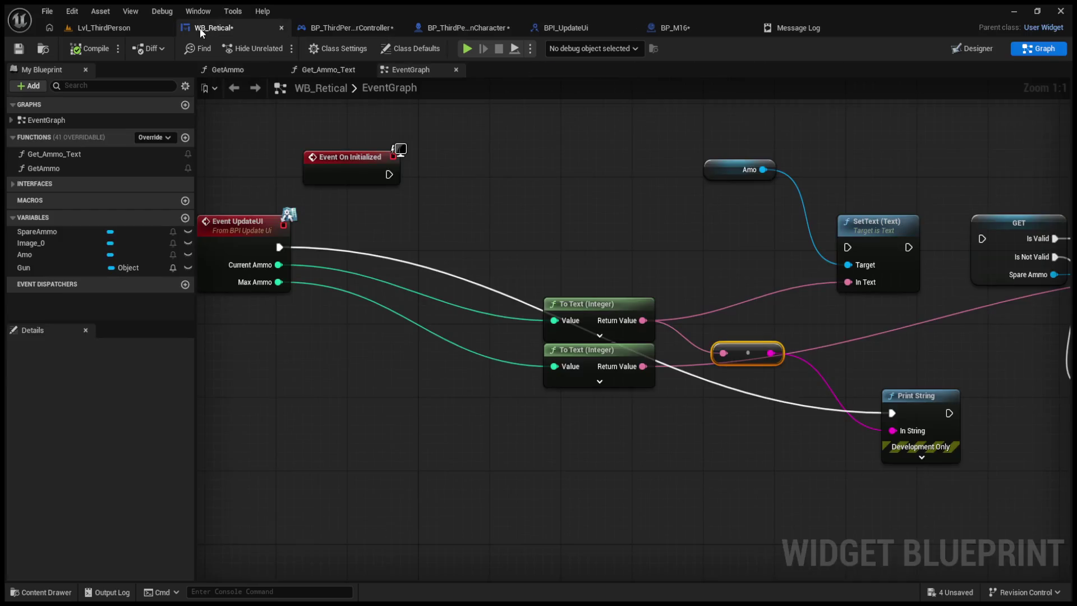
# - Rewire Event UpdateUI's exec from Print String to SetText and compile the widget
pyautogui.scroll(-1, 584, 316)
pyautogui.scroll(3, 584, 316)
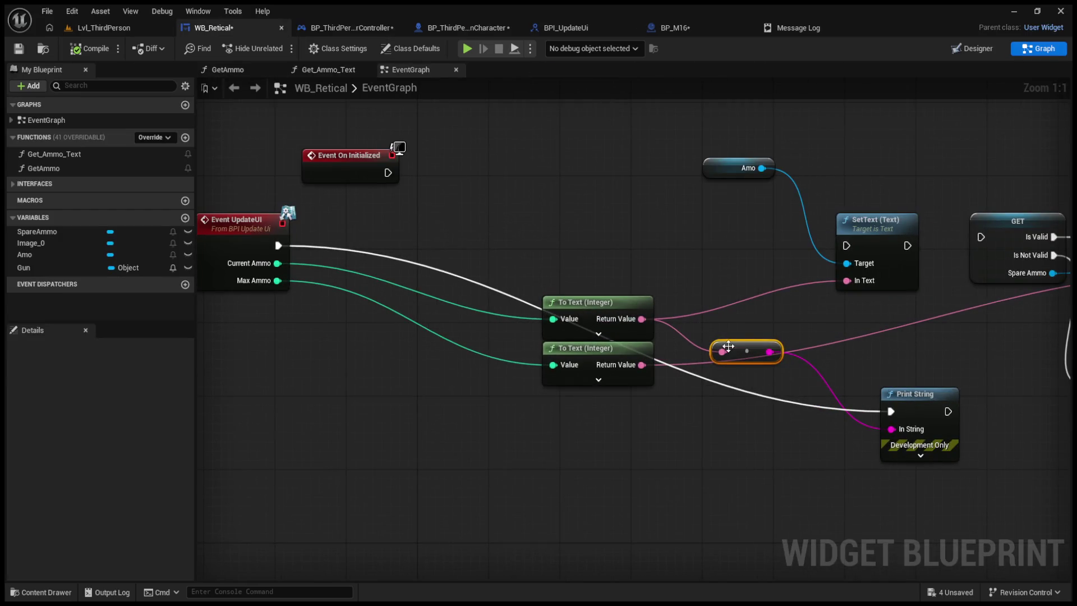
pyautogui.moveTo(278, 245); pyautogui.dragTo(847, 245)
pyautogui.click(85, 48)
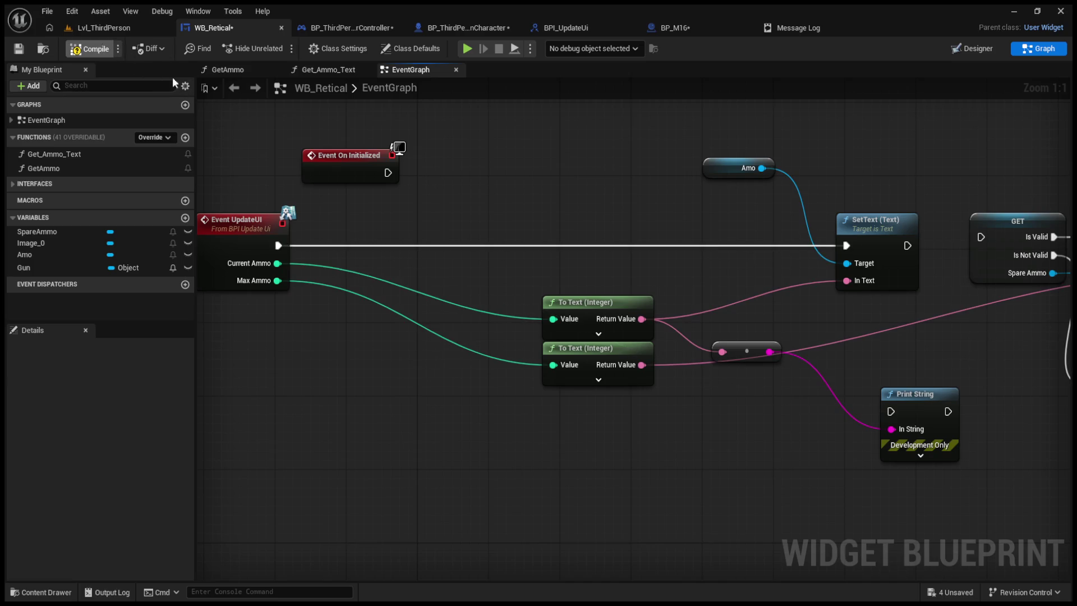
# - Play-test the level to see the 0 0 ammo HUD, then stop and return to the controller
pyautogui.click(134, 26)
pyautogui.click(280, 47)
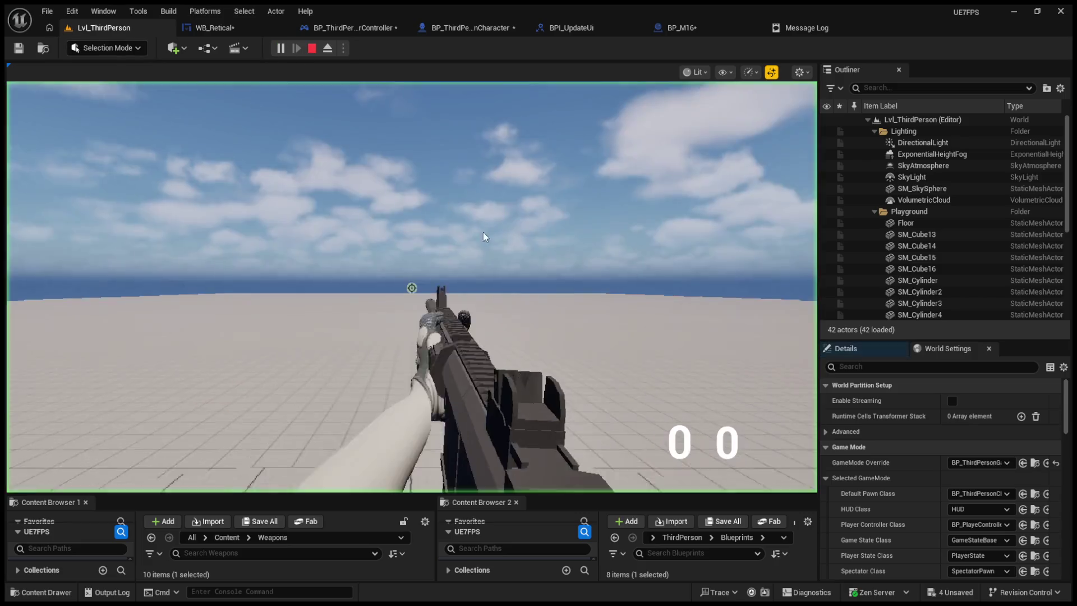
pyautogui.press('Escape')
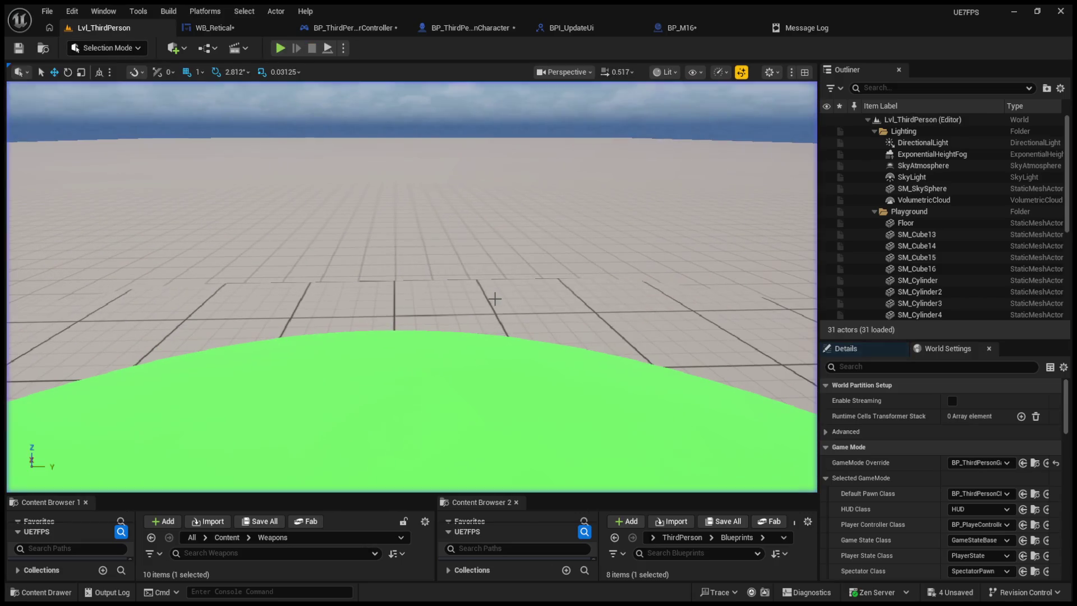
pyautogui.click(253, 31)
pyautogui.click(341, 26)
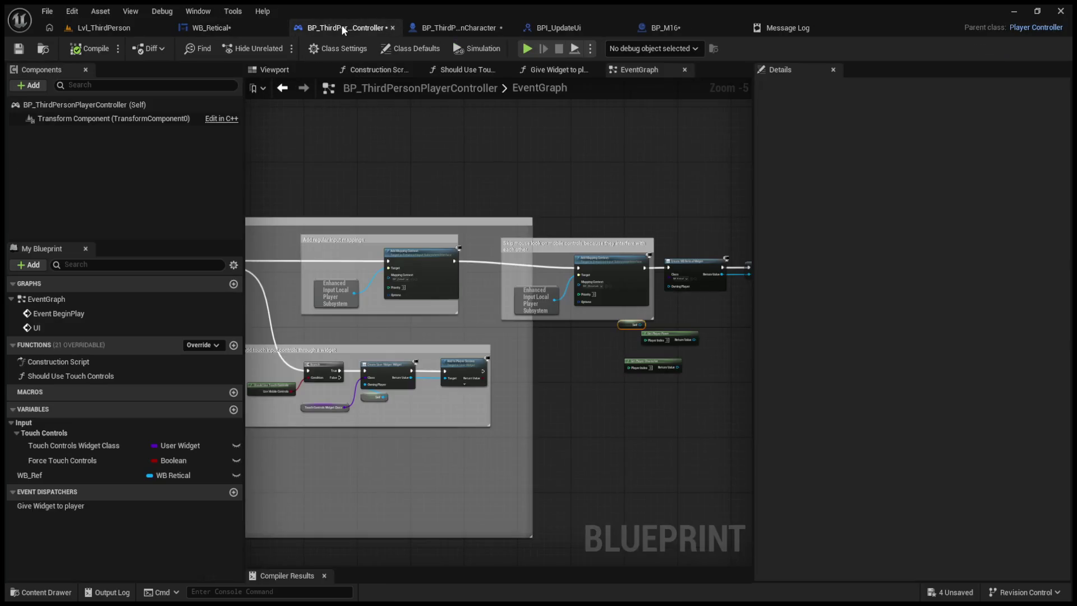
# - Move Get Controlled Pawn below the widget chain and delete the leftover UI event
pyautogui.scroll(4, 576, 321)
pyautogui.click(699, 238)
pyautogui.moveTo(706, 306)
pyautogui.mouseDown()
pyautogui.moveTo(365, 359)
pyautogui.moveTo(466, 360)
pyautogui.moveTo(332, 349)
pyautogui.moveTo(406, 337)
pyautogui.mouseUp()
pyautogui.moveTo(632, 149); pyautogui.dragTo(695, 206)
pyautogui.press('Delete')
# - Return to the character's EventGraph showing the GiveUpdateUi event and Update UI call
pyautogui.moveTo(577, 318); pyautogui.dragTo(753, 324)
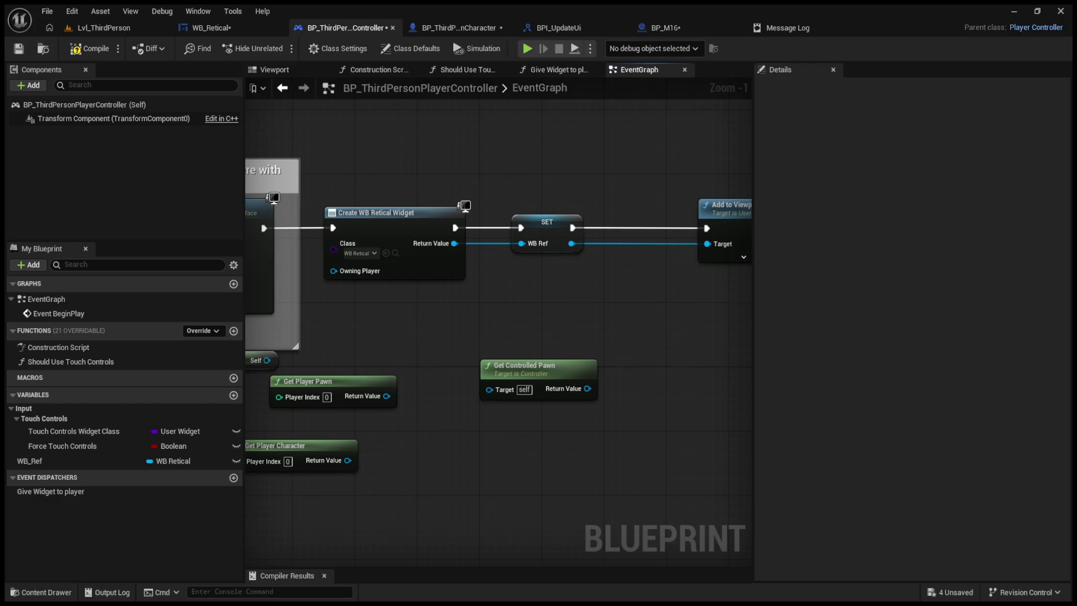
pyautogui.click(459, 28)
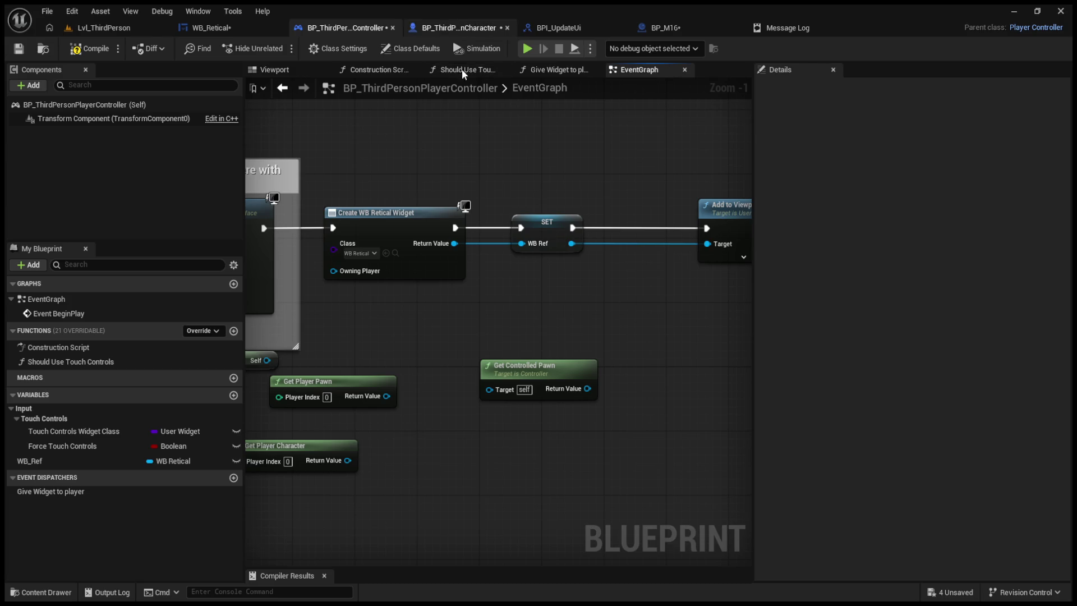
pyautogui.moveTo(609, 239)
pyautogui.mouseDown()
pyautogui.moveTo(862, 245)
pyautogui.moveTo(696, 248)
pyautogui.mouseUp()
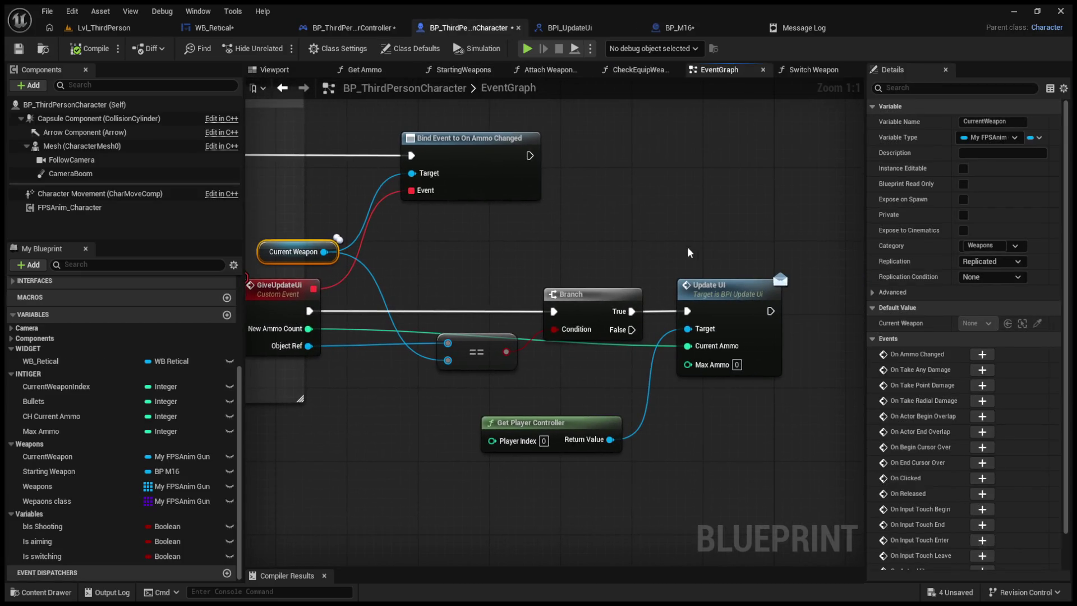
# - Delete the Create WB Retical Widget, SET and Add to Viewport nodes from the character's BeginPlay
pyautogui.moveTo(503, 342); pyautogui.dragTo(512, 353)
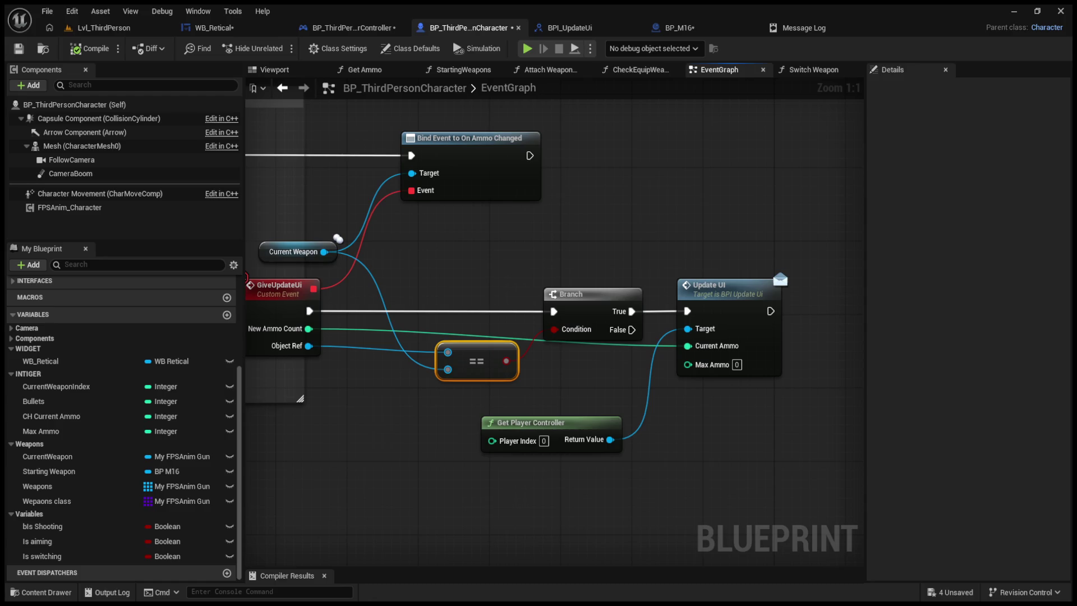
pyautogui.moveTo(338, 238); pyautogui.dragTo(748, 310)
pyautogui.moveTo(314, 196); pyautogui.dragTo(841, 219)
pyautogui.moveTo(502, 375); pyautogui.dragTo(714, 385)
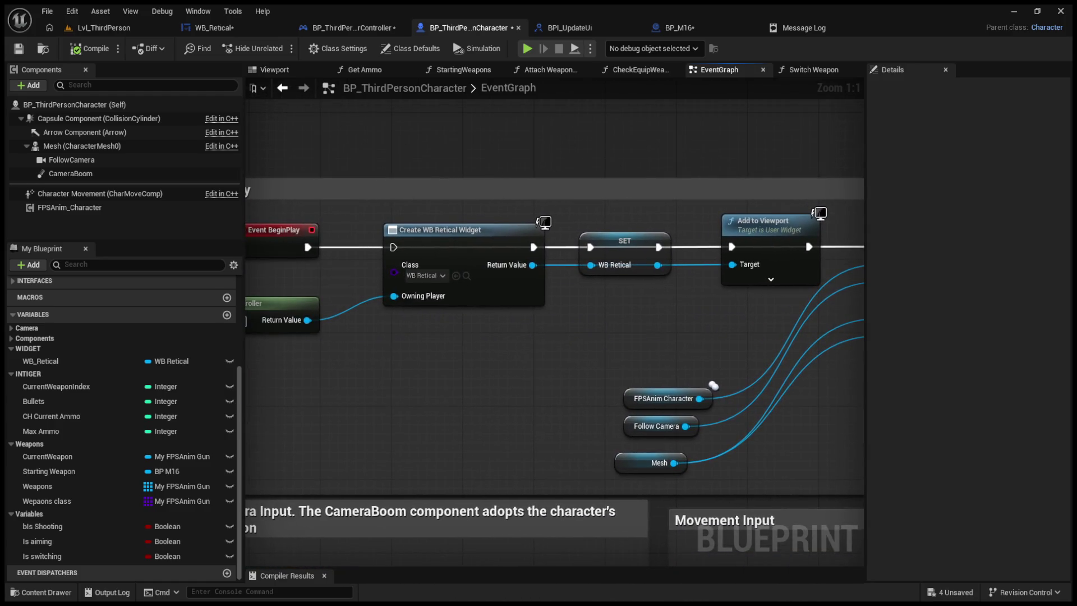
pyautogui.moveTo(494, 207)
pyautogui.mouseDown()
pyautogui.moveTo(711, 274)
pyautogui.moveTo(732, 268)
pyautogui.mouseUp()
pyautogui.press('Delete')
# - Move the three variable getters up beside the Init node
pyautogui.moveTo(696, 199)
pyautogui.mouseDown()
pyautogui.moveTo(578, 231)
pyautogui.moveTo(755, 236)
pyautogui.mouseUp()
pyautogui.moveTo(571, 270); pyautogui.dragTo(427, 273)
pyautogui.moveTo(724, 274); pyautogui.dragTo(488, 273)
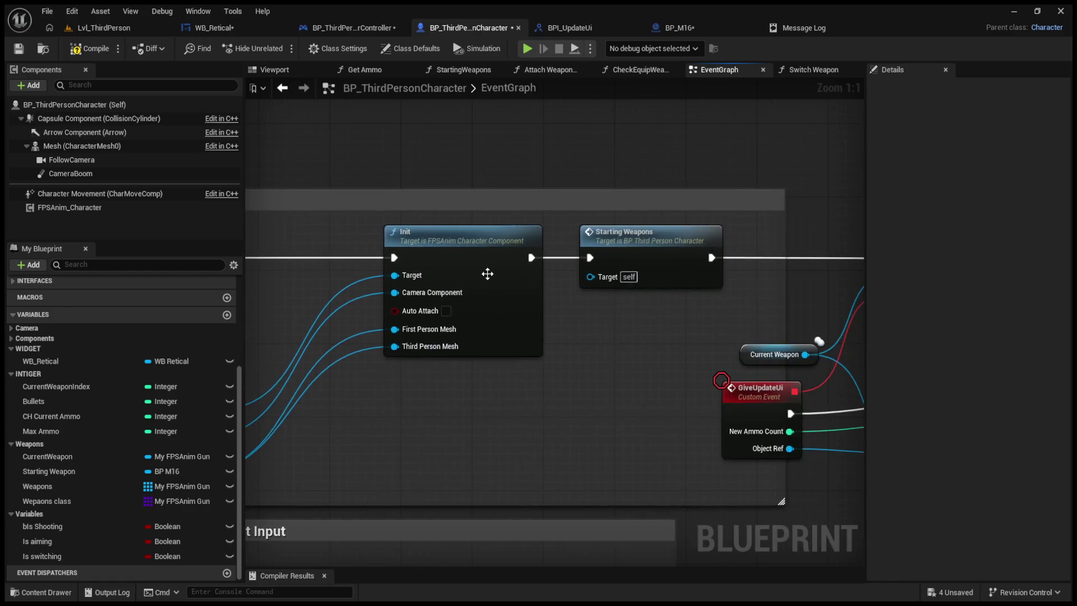
pyautogui.scroll(-2, 494, 281)
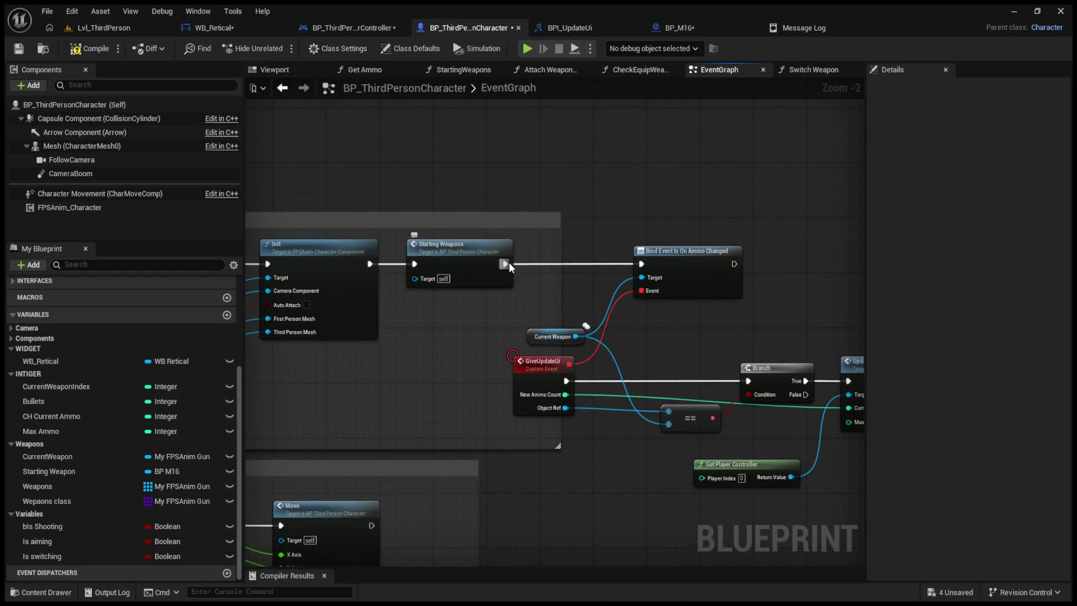
pyautogui.scroll(2, 389, 338)
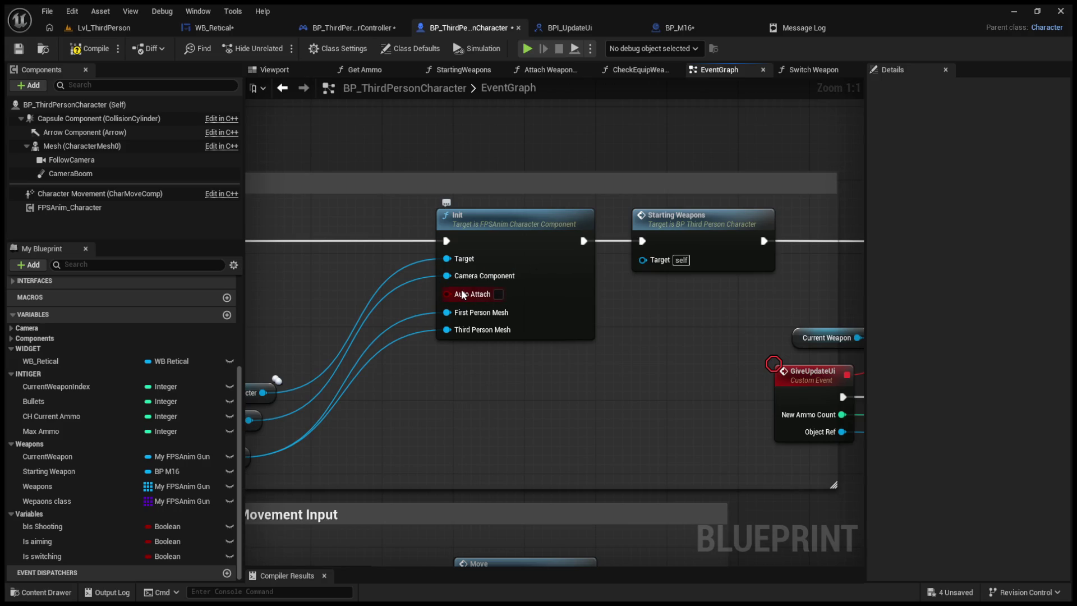
pyautogui.moveTo(463, 295)
pyautogui.mouseDown()
pyautogui.moveTo(567, 306)
pyautogui.moveTo(348, 411)
pyautogui.moveTo(332, 469)
pyautogui.moveTo(416, 365)
pyautogui.mouseUp()
# - Select the reroute and trailing nodes at the end of BeginPlay, then undo the last change
pyautogui.scroll(-7, 416, 364)
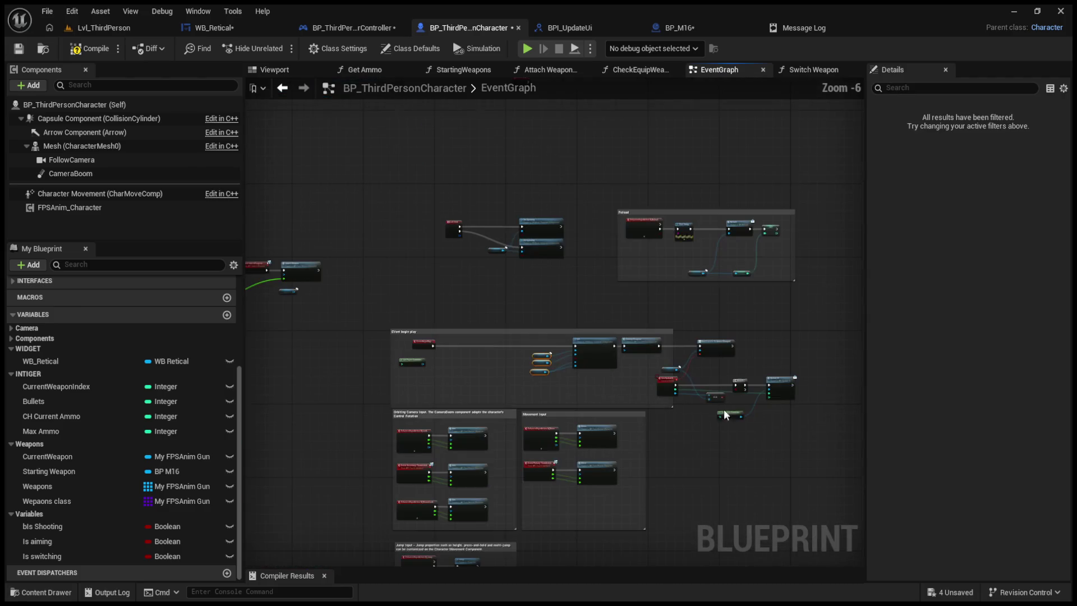
pyautogui.moveTo(663, 368)
pyautogui.mouseDown()
pyautogui.moveTo(630, 337)
pyautogui.moveTo(664, 337)
pyautogui.mouseUp()
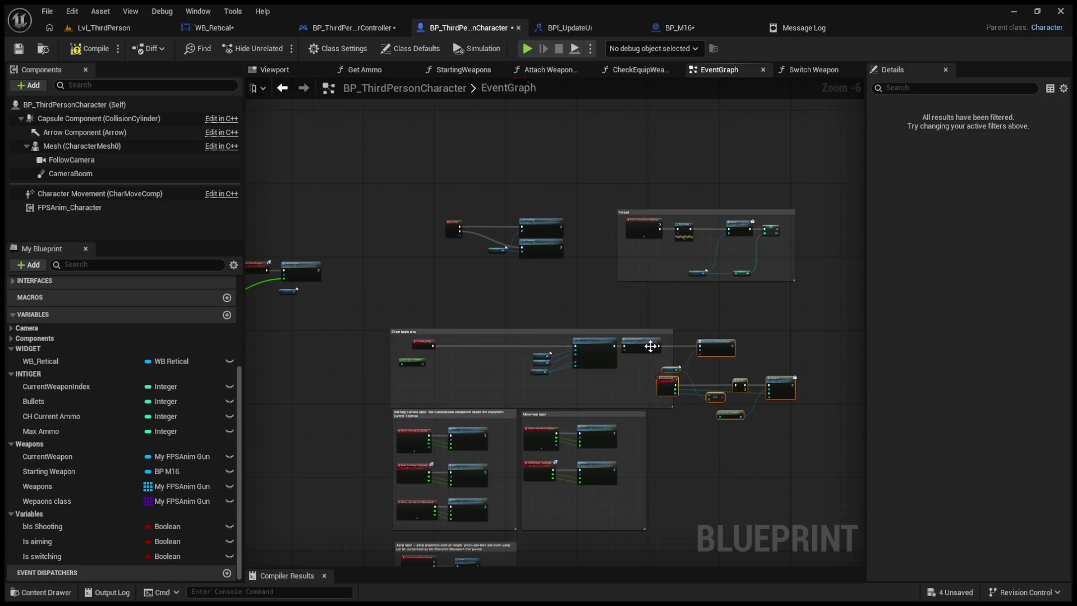
pyautogui.keyDown('shift'); pyautogui.click(635, 351); pyautogui.keyUp('shift')
pyautogui.keyDown('shift'); pyautogui.click(595, 353); pyautogui.keyUp('shift')
pyautogui.click(540, 352)
pyautogui.click(539, 365)
pyautogui.keyDown('shift'); pyautogui.click(540, 369); pyautogui.keyUp('shift')
pyautogui.keyDown('shift'); pyautogui.click(595, 353); pyautogui.keyUp('shift')
pyautogui.keyDown('shift'); pyautogui.click(634, 347); pyautogui.keyUp('shift')
pyautogui.keyDown('shift'); pyautogui.click(715, 348); pyautogui.keyUp('shift')
pyautogui.keyDown('shift'); pyautogui.click(670, 369); pyautogui.keyUp('shift')
pyautogui.keyDown('shift'); pyautogui.click(666, 384); pyautogui.keyUp('shift')
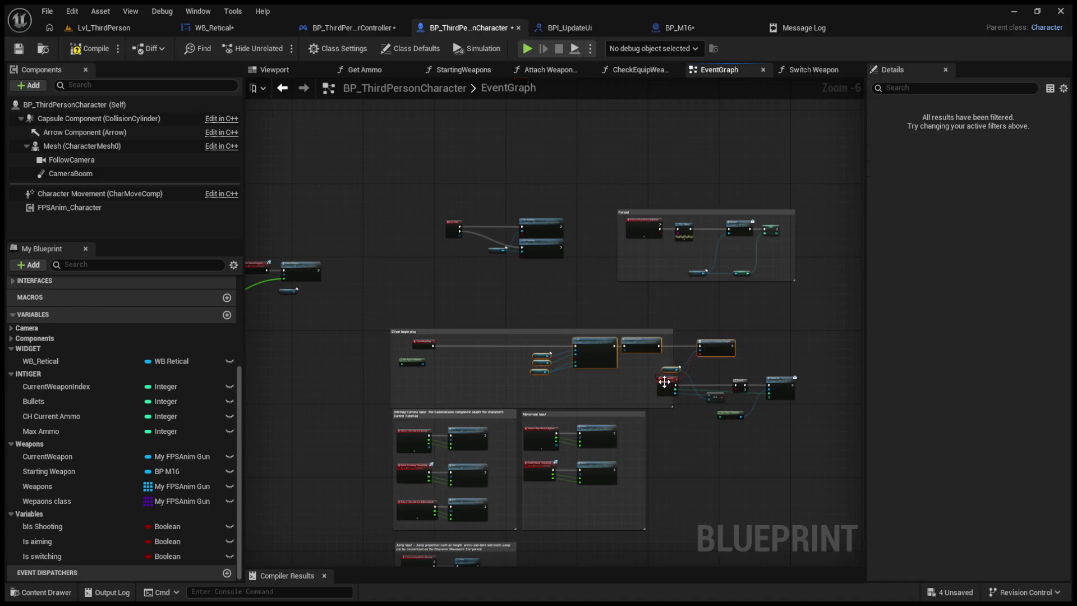
pyautogui.keyDown('shift'); pyautogui.click(713, 396); pyautogui.keyUp('shift')
pyautogui.keyDown('shift'); pyautogui.click(740, 386); pyautogui.keyUp('shift')
pyautogui.keyDown('shift'); pyautogui.click(781, 387); pyautogui.keyUp('shift')
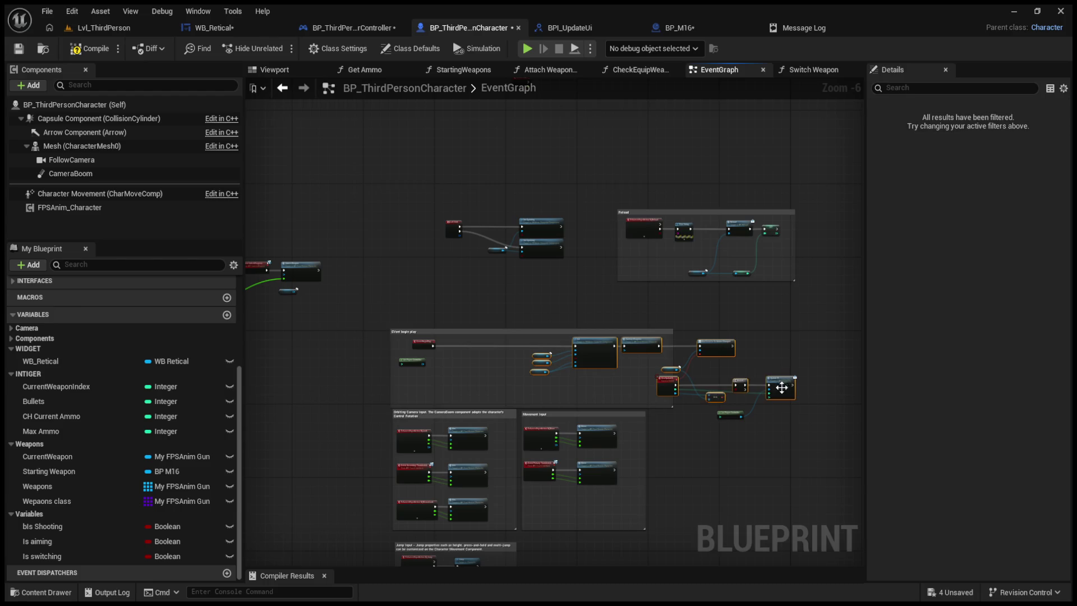
pyautogui.click(735, 420)
pyautogui.hotkey('ctrl', 'z')
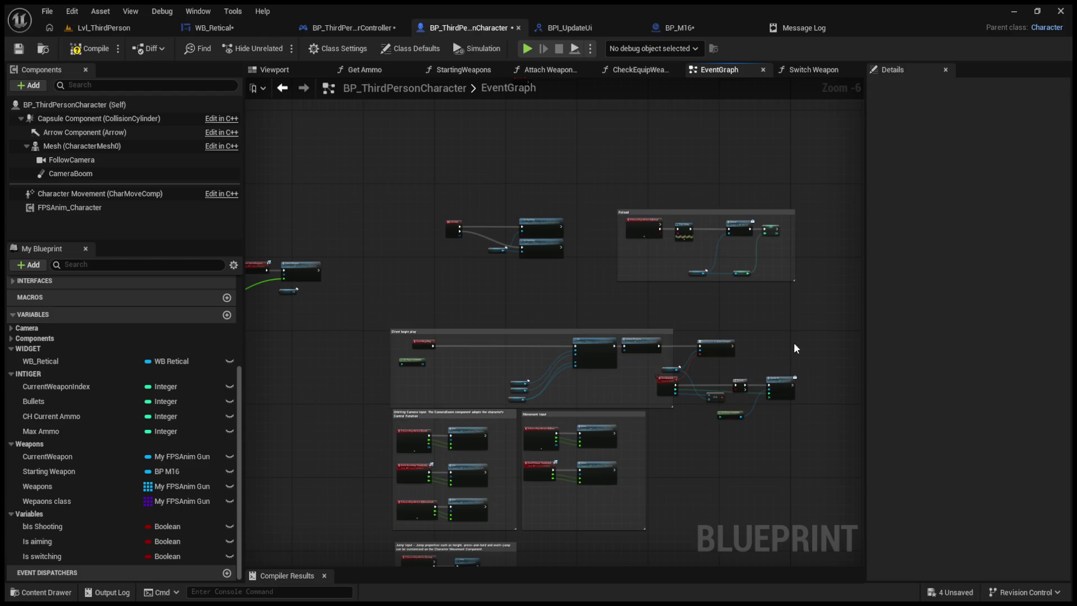
# - Shift the three variable getters and the Init node to the left
pyautogui.scroll(3, 513, 371)
pyautogui.moveTo(483, 382); pyautogui.dragTo(560, 450)
pyautogui.moveTo(502, 408); pyautogui.dragTo(309, 371)
pyautogui.moveTo(724, 303); pyautogui.dragTo(465, 302)
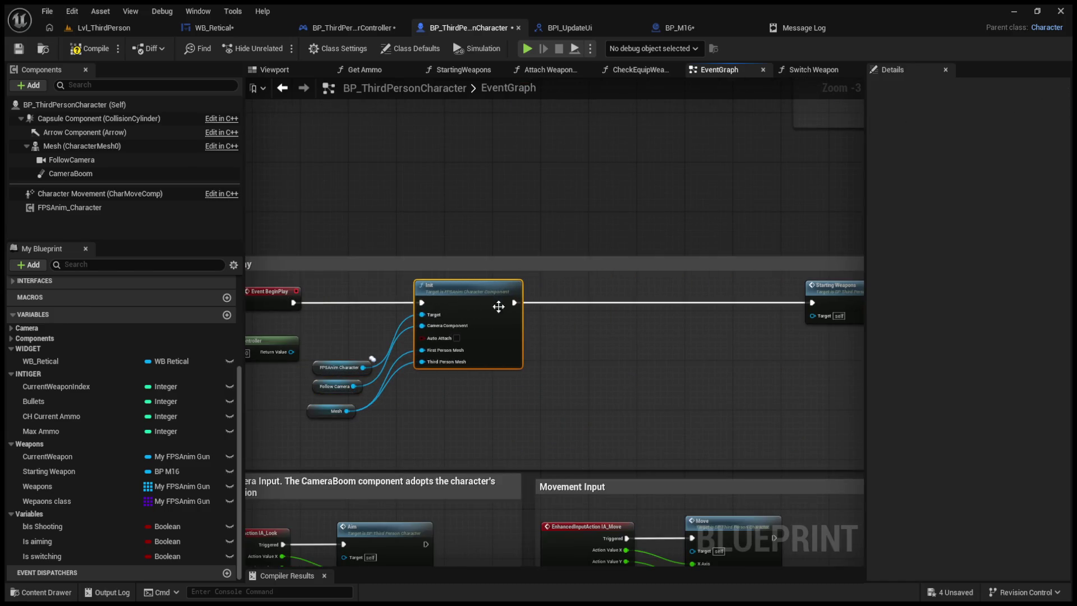
# - Wrap the Bind Event, Branch and Update UI nodes in a comment box
pyautogui.moveTo(771, 462); pyautogui.dragTo(393, 281)
pyautogui.press('c')
pyautogui.moveTo(294, 281)
pyautogui.mouseDown()
pyautogui.moveTo(538, 303)
pyautogui.moveTo(529, 307)
pyautogui.mouseUp()
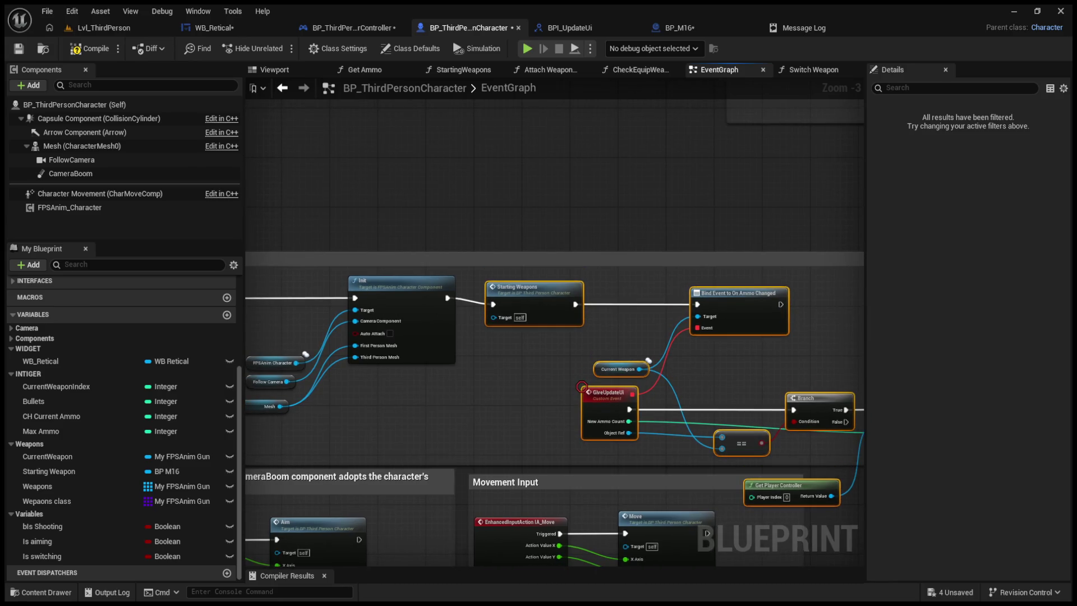
# - In the player controller graph, move the getter nodes down and the widget creation nodes right
pyautogui.click(328, 25)
pyautogui.scroll(-4, 425, 119)
pyautogui.moveTo(578, 315)
pyautogui.mouseDown()
pyautogui.moveTo(362, 224)
pyautogui.moveTo(419, 292)
pyautogui.mouseUp()
pyautogui.moveTo(440, 140); pyautogui.dragTo(732, 283)
pyautogui.moveTo(441, 162)
pyautogui.mouseDown()
pyautogui.moveTo(573, 174)
pyautogui.moveTo(533, 167)
pyautogui.mouseUp()
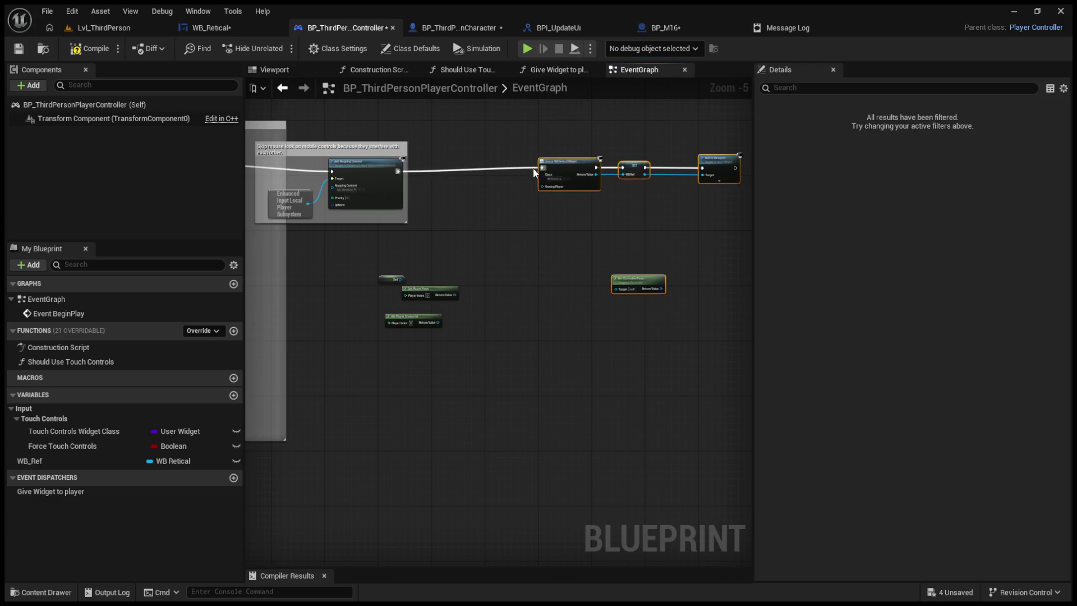
# - Paste a Remove All Widgets node between Add Mapping Context and Create WB Retical Widget and wire it
pyautogui.scroll(3, 523, 241)
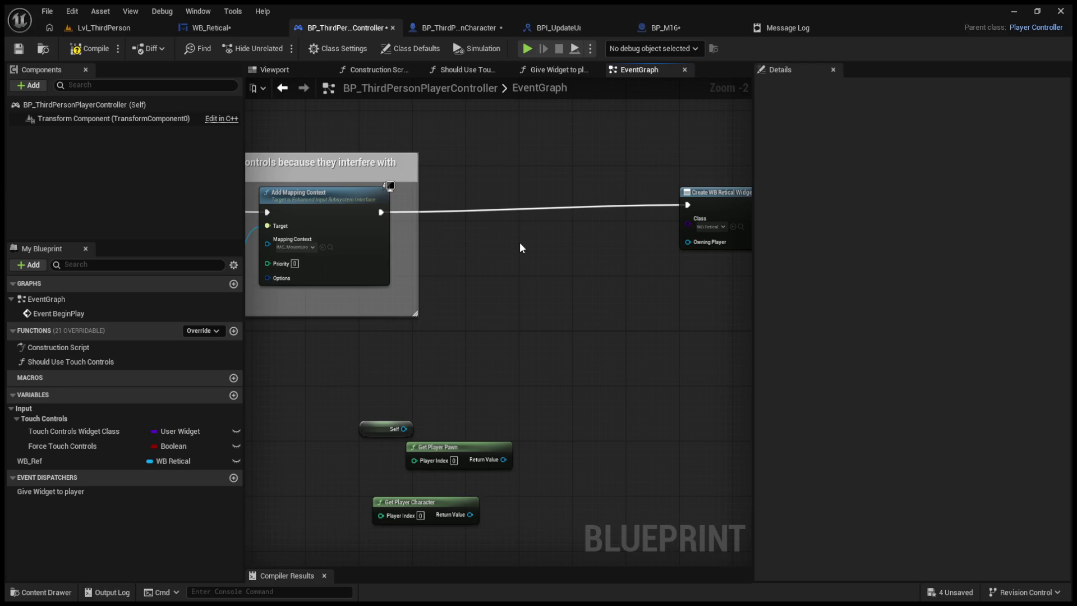
pyautogui.hotkey('ctrl', 'v')
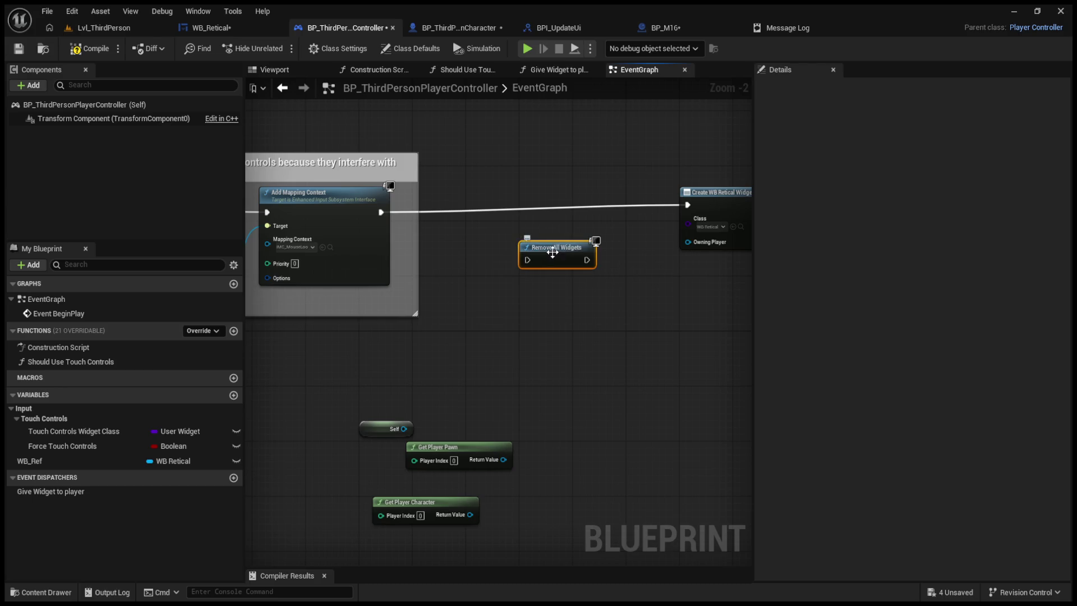
pyautogui.moveTo(549, 248); pyautogui.dragTo(504, 213)
pyautogui.moveTo(375, 212); pyautogui.dragTo(382, 212)
pyautogui.keyDown('alt'); pyautogui.click(540, 219); pyautogui.keyUp('alt')
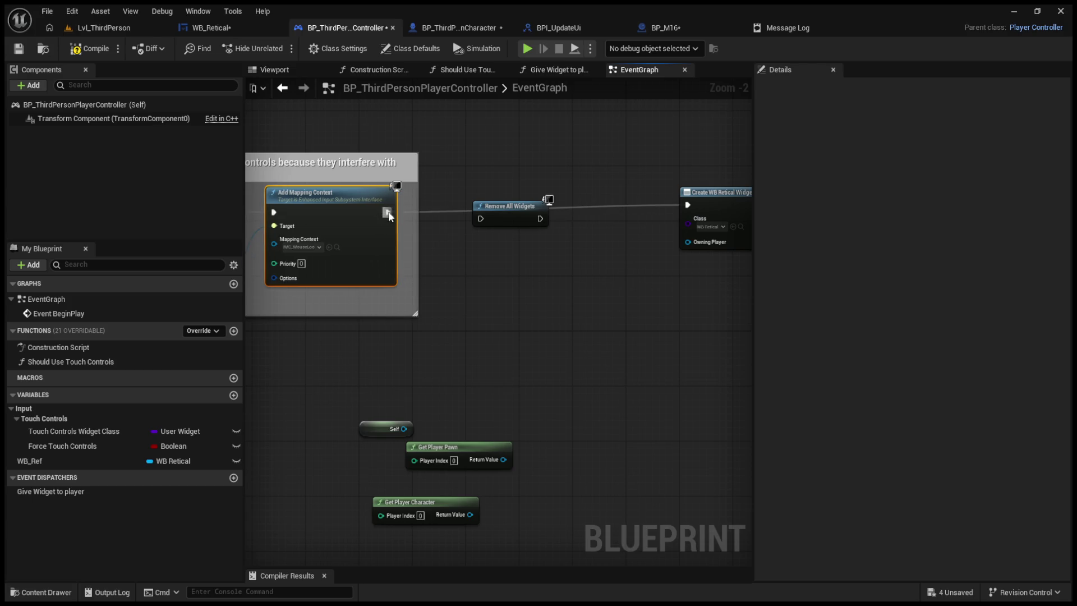
pyautogui.moveTo(540, 218); pyautogui.dragTo(688, 205)
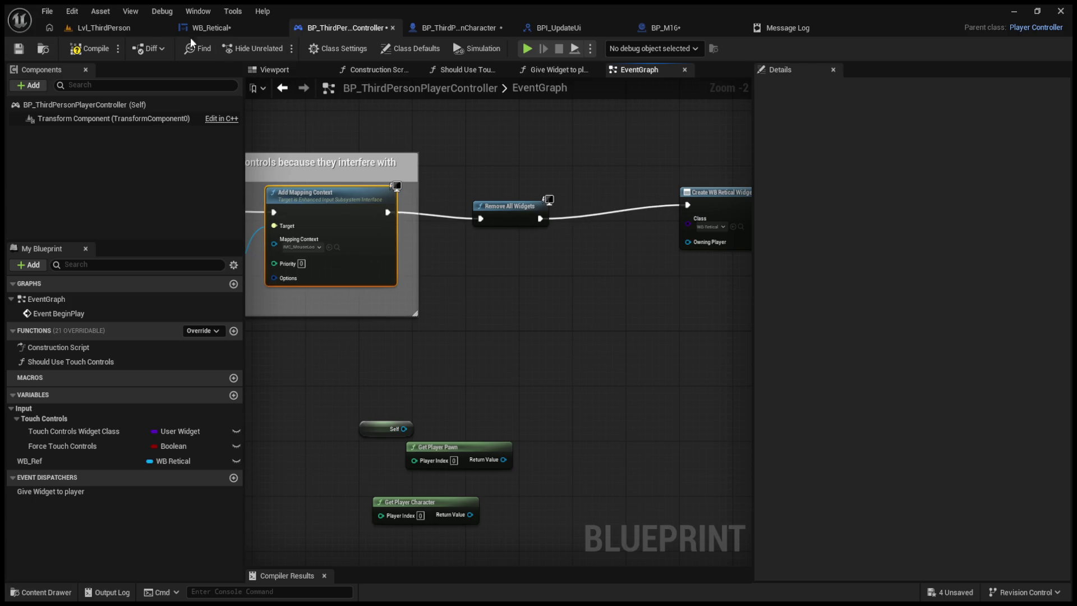
# - Play the level briefly to test, then return to the player controller blueprint
pyautogui.click(101, 28)
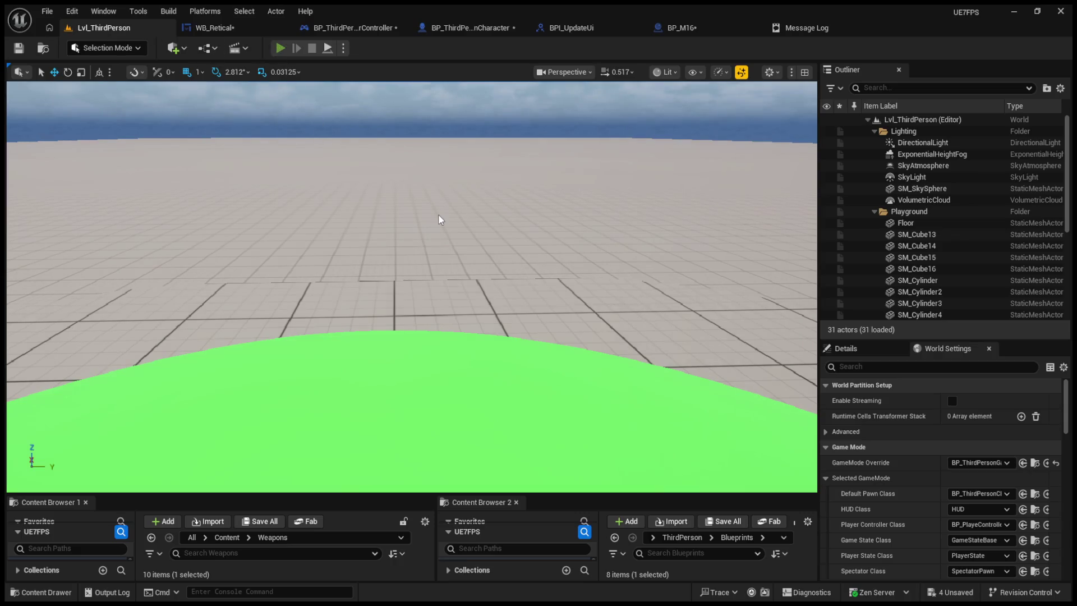
pyautogui.click(440, 218)
pyautogui.press('Escape')
pyautogui.click(342, 28)
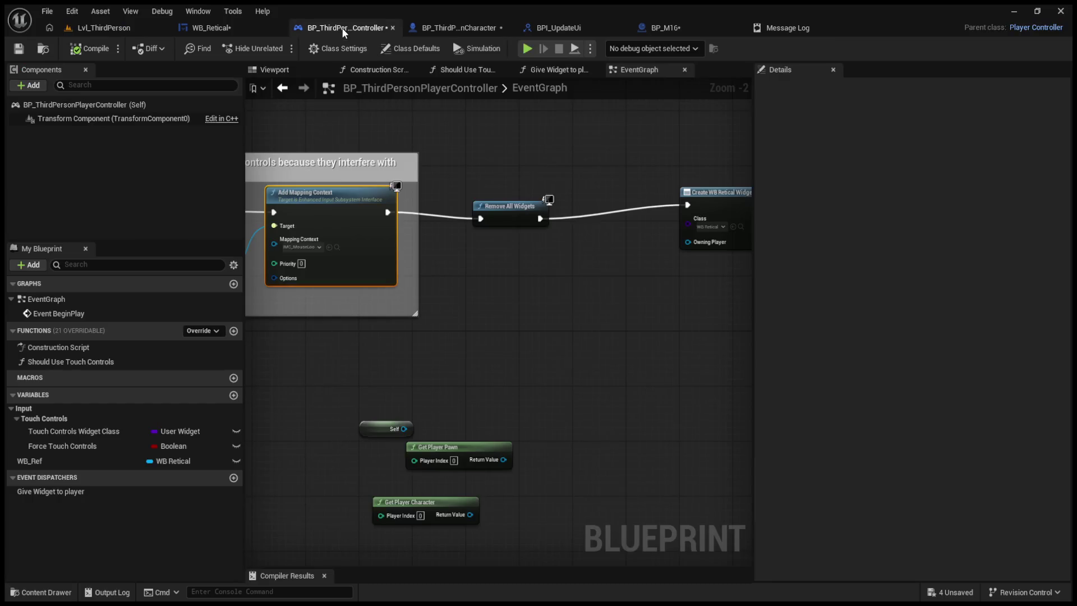
# - Look through the controller's graphs, then open the character's StartingWeapons function graph
pyautogui.click(466, 69)
pyautogui.click(351, 70)
pyautogui.click(292, 70)
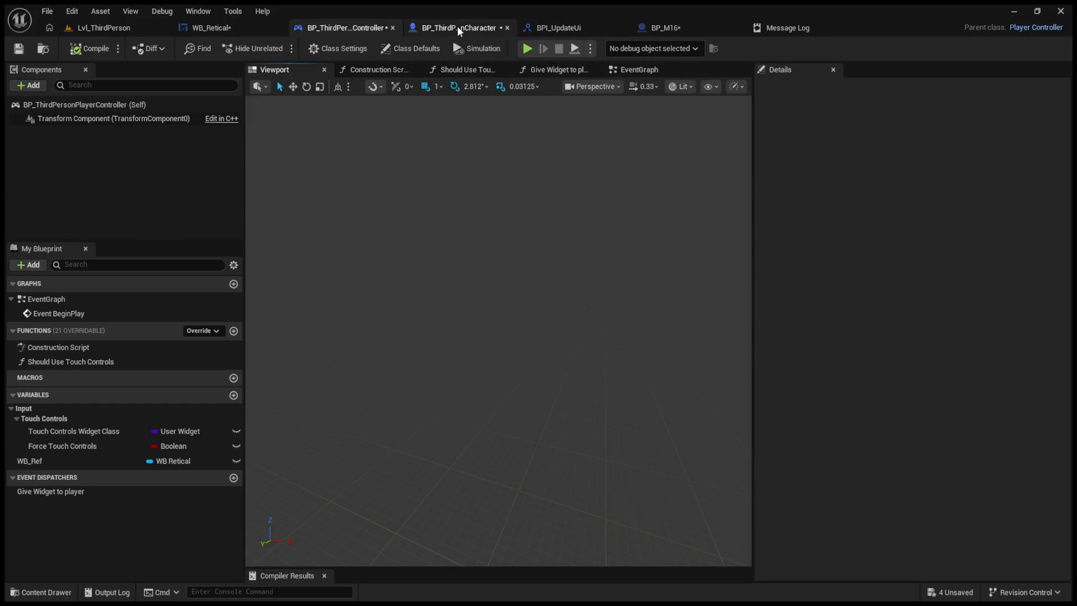
pyautogui.click(460, 29)
pyautogui.click(464, 70)
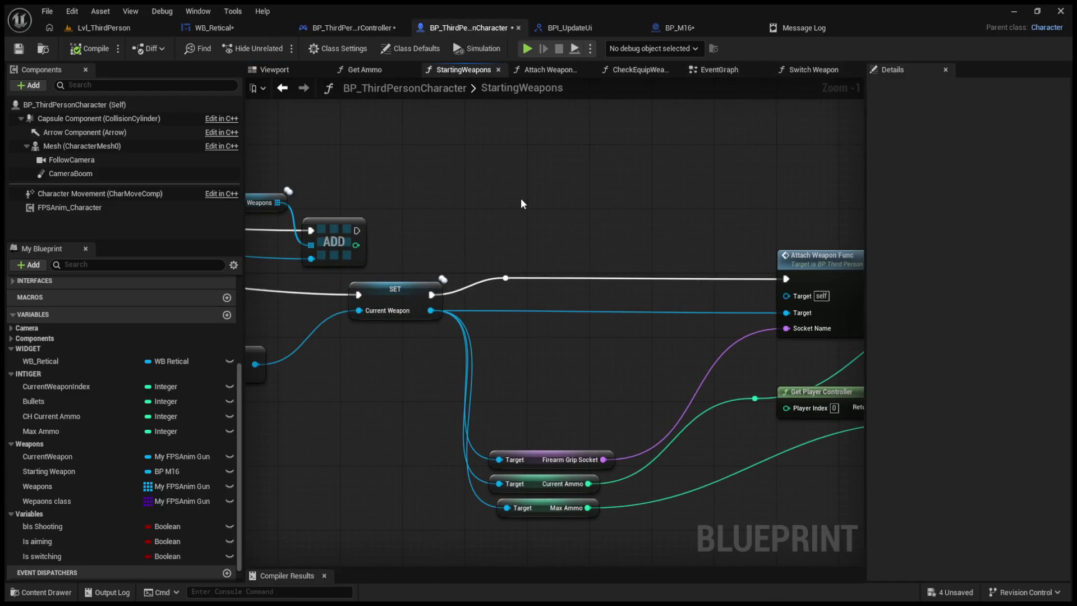
pyautogui.scroll(-1, 520, 197)
pyautogui.scroll(3, 495, 220)
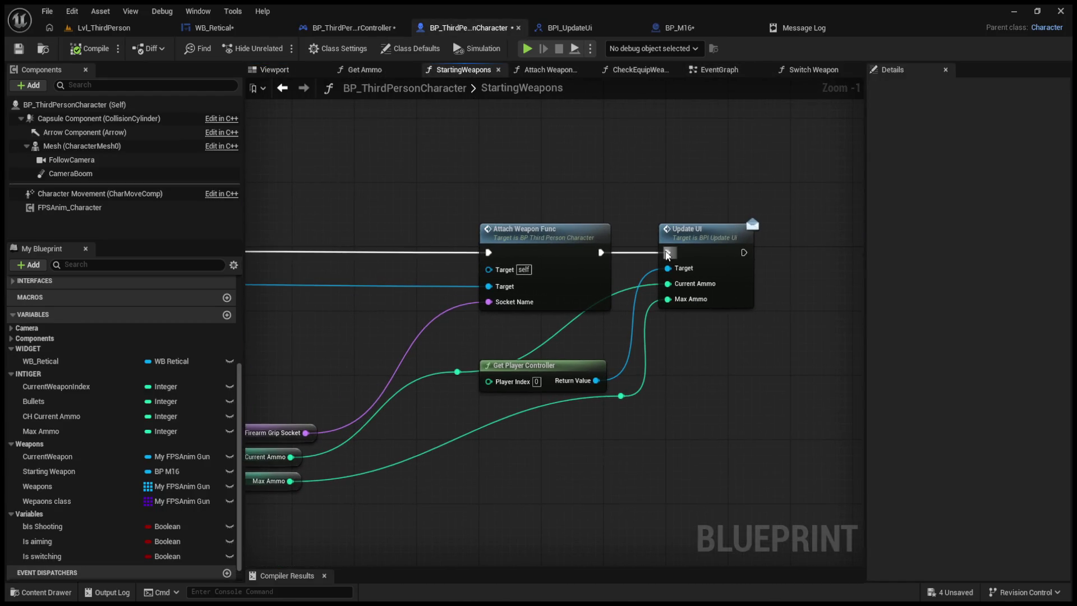
# - Compile the character blueprint and run a quick play test of the HUD
pyautogui.click(90, 49)
pyautogui.click(104, 27)
pyautogui.click(279, 48)
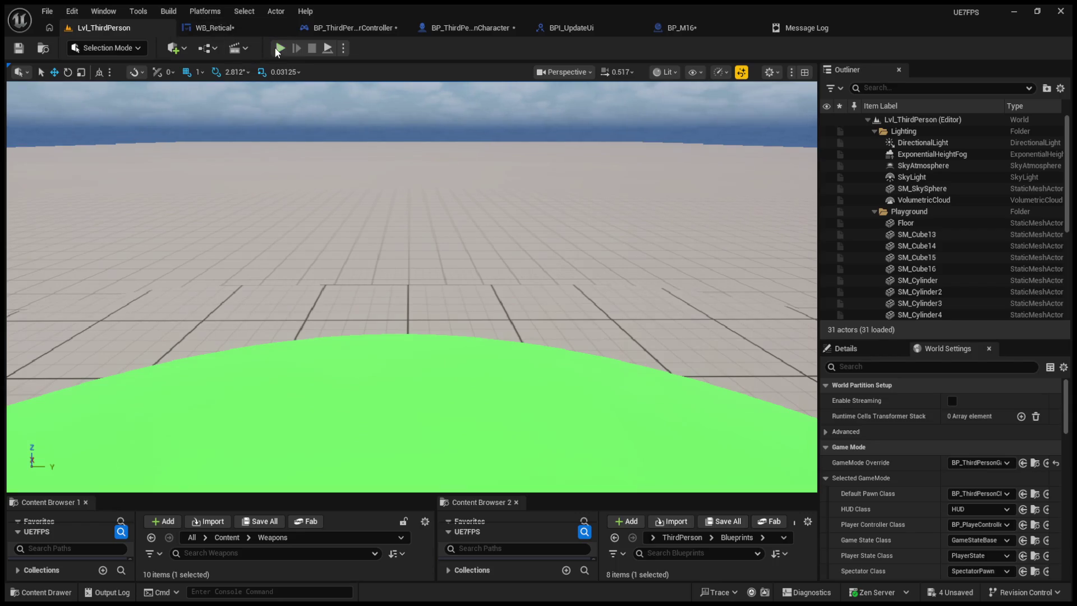
pyautogui.press('Escape')
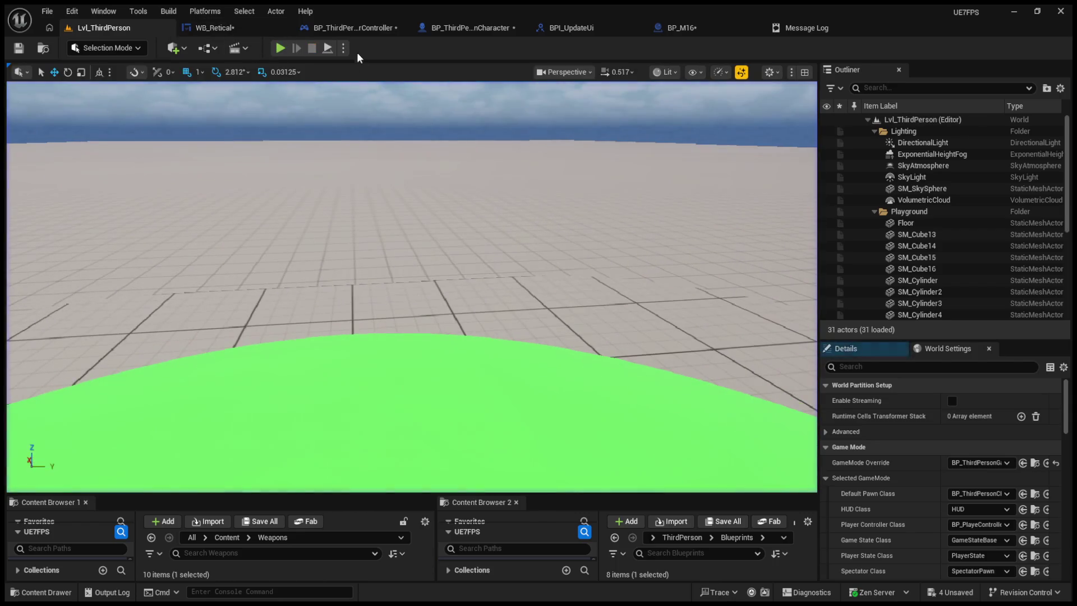
pyautogui.click(360, 27)
# - Inspect how StartingWeapons reaches Update UI and the Attach Weapon graph, then view the character's EventGraph
pyautogui.click(425, 27)
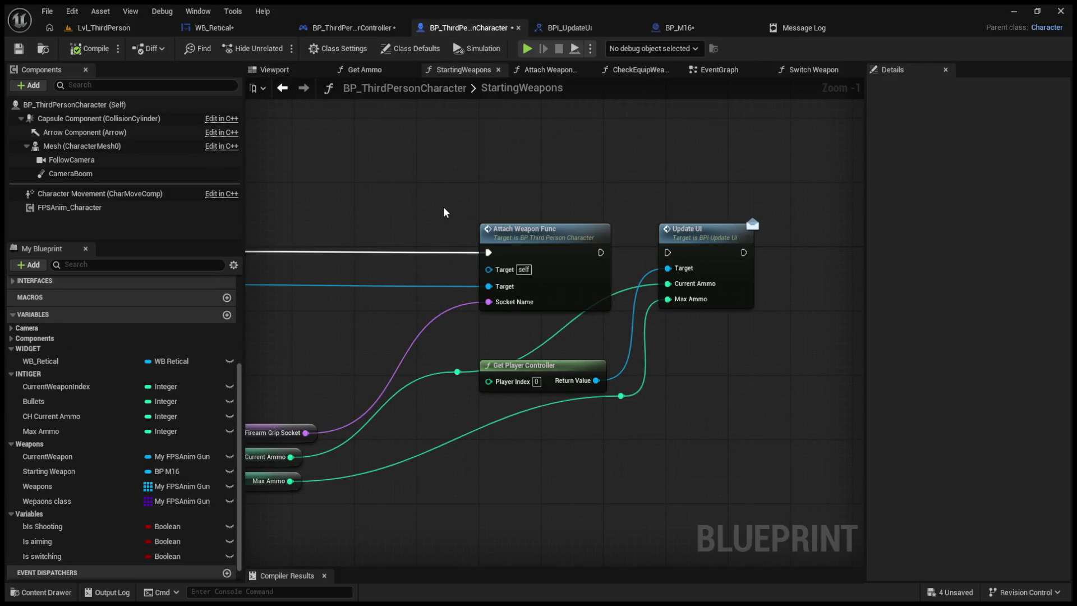
pyautogui.click(546, 241)
pyautogui.moveTo(483, 240)
pyautogui.mouseDown()
pyautogui.moveTo(773, 280)
pyautogui.moveTo(653, 260)
pyautogui.moveTo(737, 288)
pyautogui.moveTo(636, 262)
pyautogui.mouseUp()
pyautogui.moveTo(421, 257); pyautogui.dragTo(250, 247)
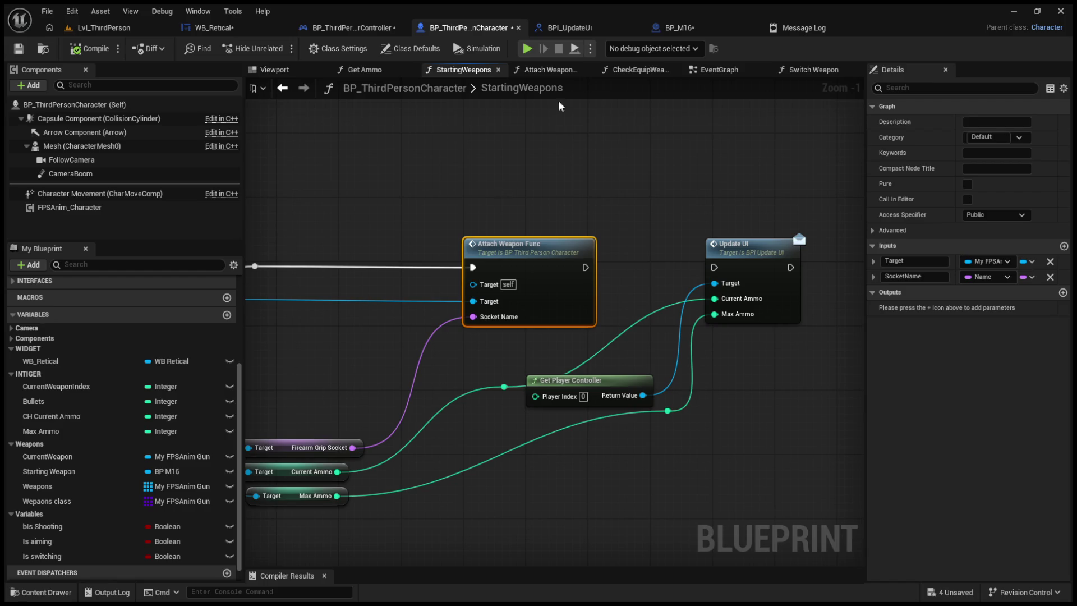
pyautogui.click(552, 69)
pyautogui.click(703, 71)
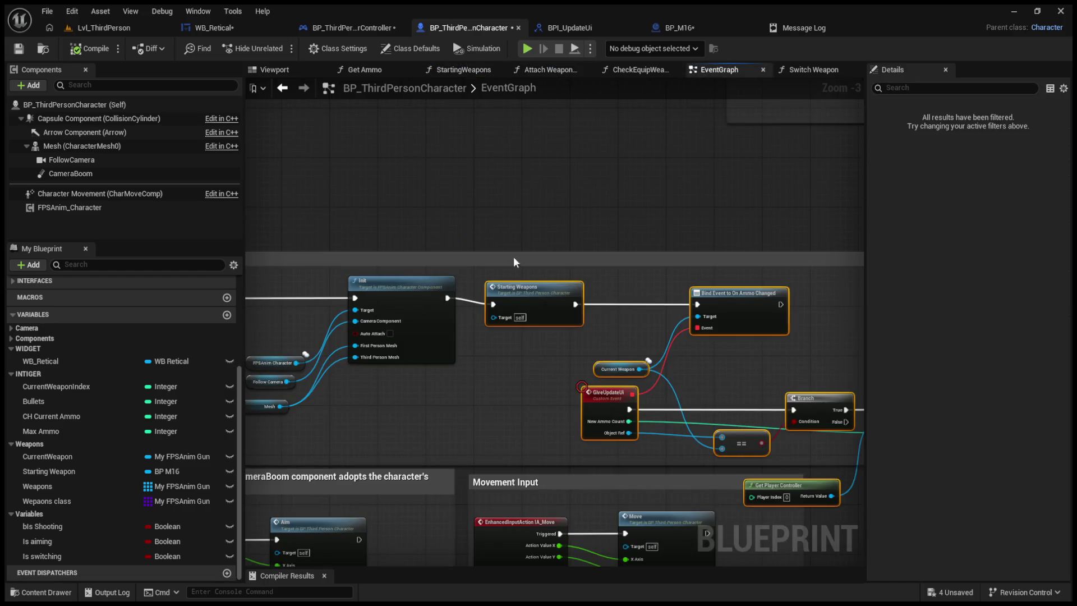
# - Nudge the begin-play node group up and review the rest of the logic
pyautogui.moveTo(520, 288); pyautogui.dragTo(519, 282)
pyautogui.click(608, 303)
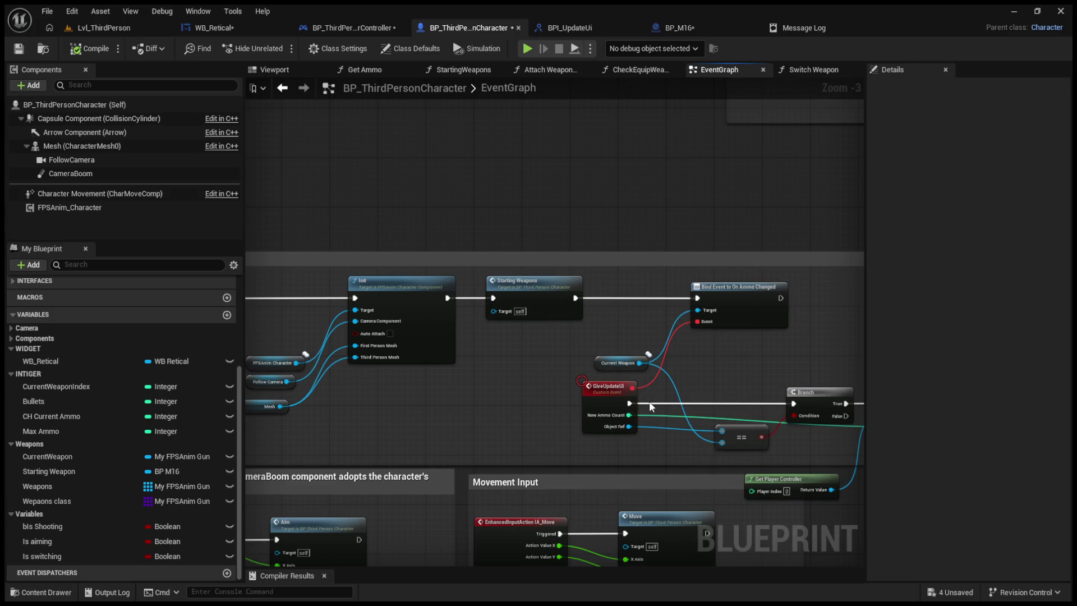
pyautogui.moveTo(641, 403); pyautogui.dragTo(478, 393)
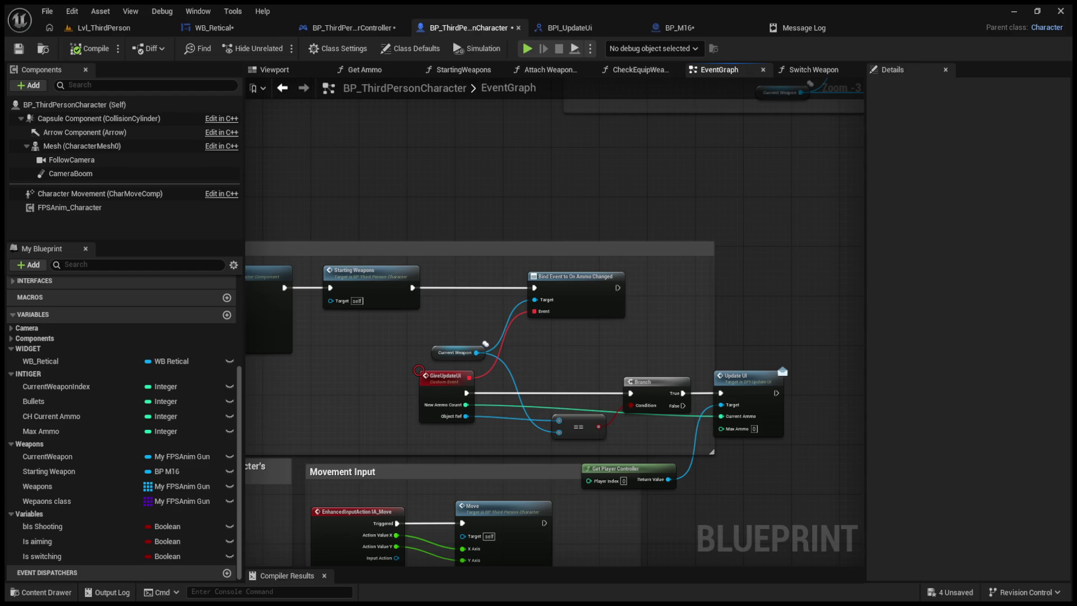
# - In the WB_Retical Designer, bind the Amo text to Get_Ammo_Text
pyautogui.click(705, 25)
pyautogui.click(234, 24)
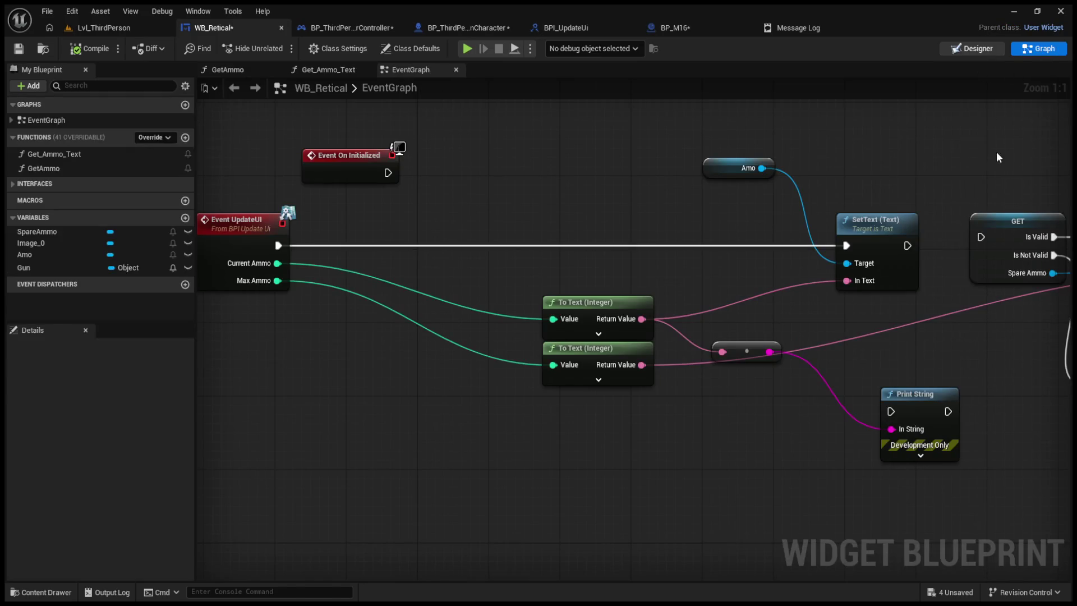
pyautogui.click(972, 48)
pyautogui.click(1025, 241)
pyautogui.click(1022, 301)
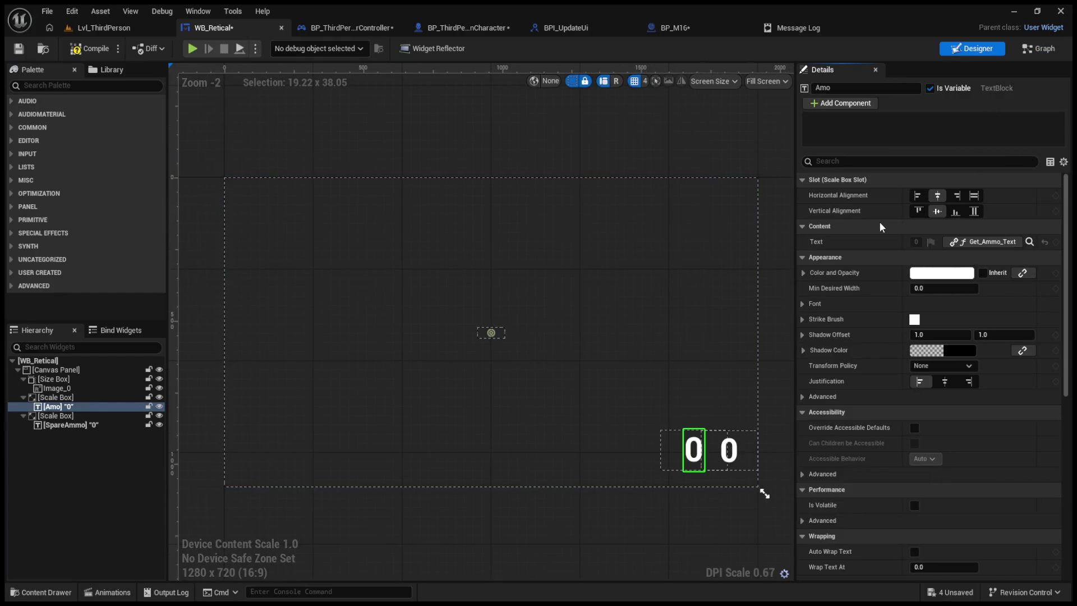
# - Compile the widget blueprint and play the level briefly to test
pyautogui.click(90, 49)
pyautogui.click(95, 28)
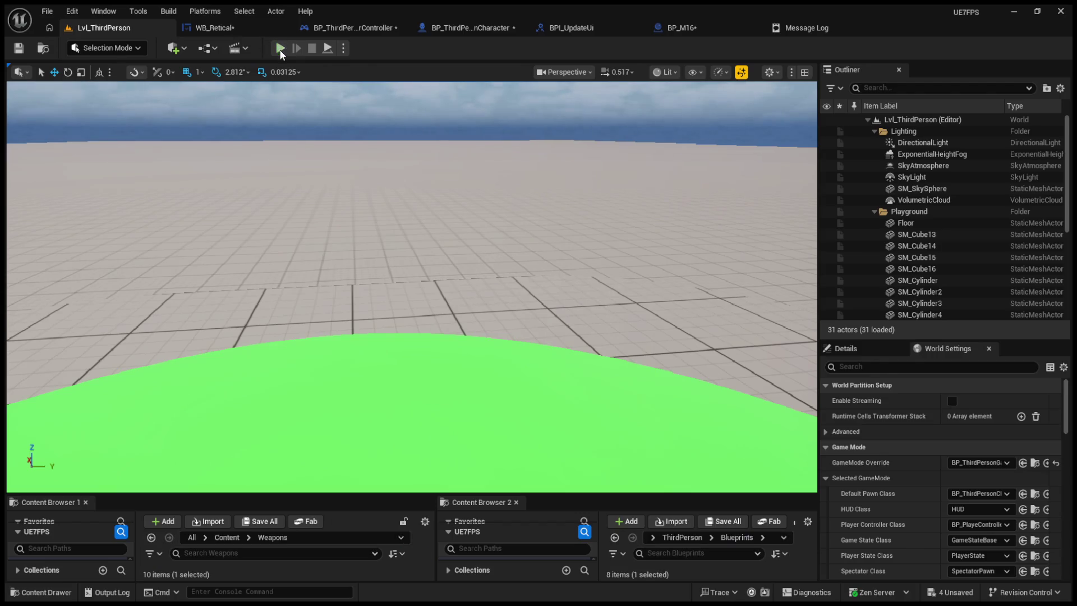
pyautogui.click(280, 49)
pyautogui.press('Escape')
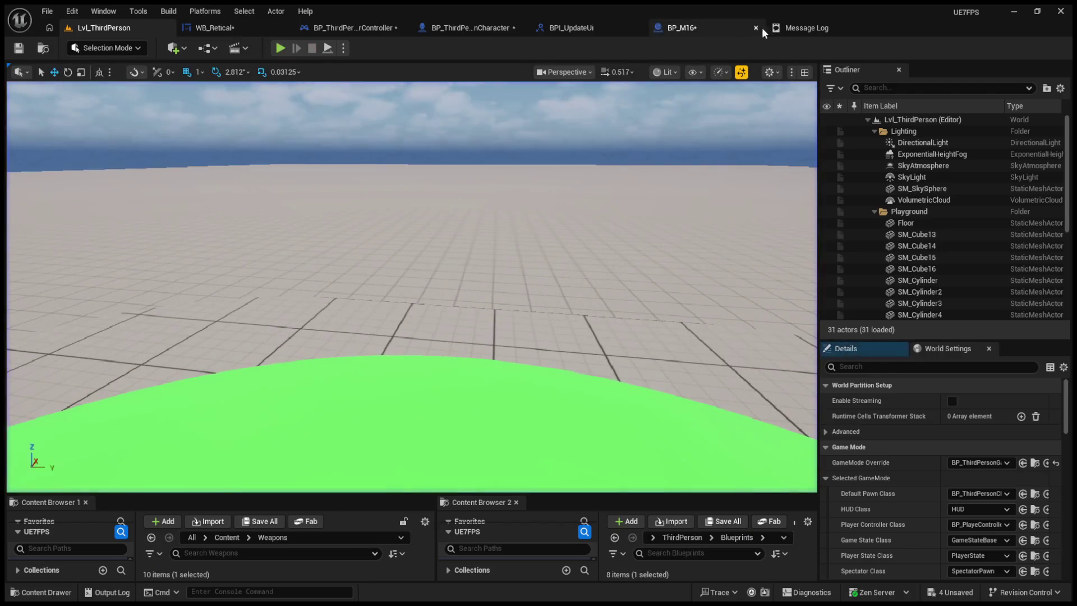
# - Delete the Get Ammo, To Text and Return nodes from the Get_Ammo_Text binding graph
pyautogui.click(783, 28)
pyautogui.click(327, 26)
pyautogui.click(264, 33)
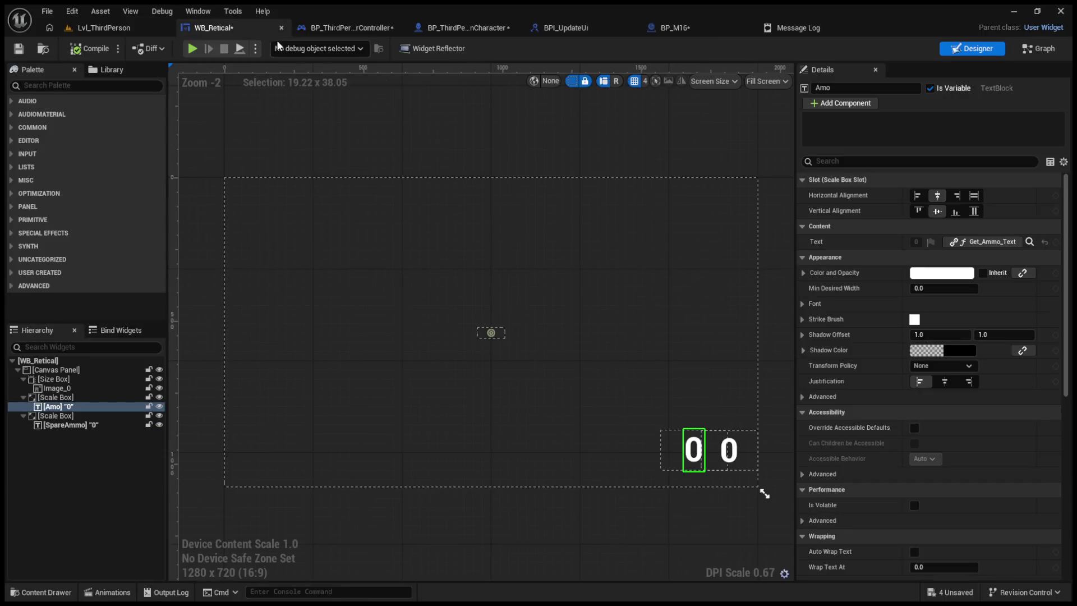
pyautogui.click(1029, 241)
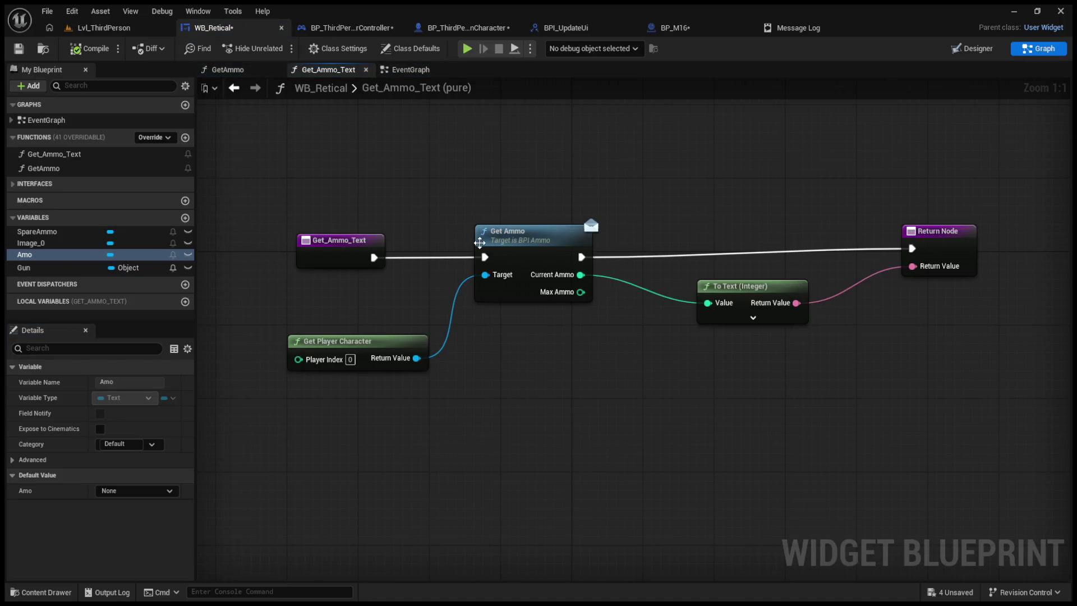
pyautogui.moveTo(434, 196); pyautogui.dragTo(846, 461)
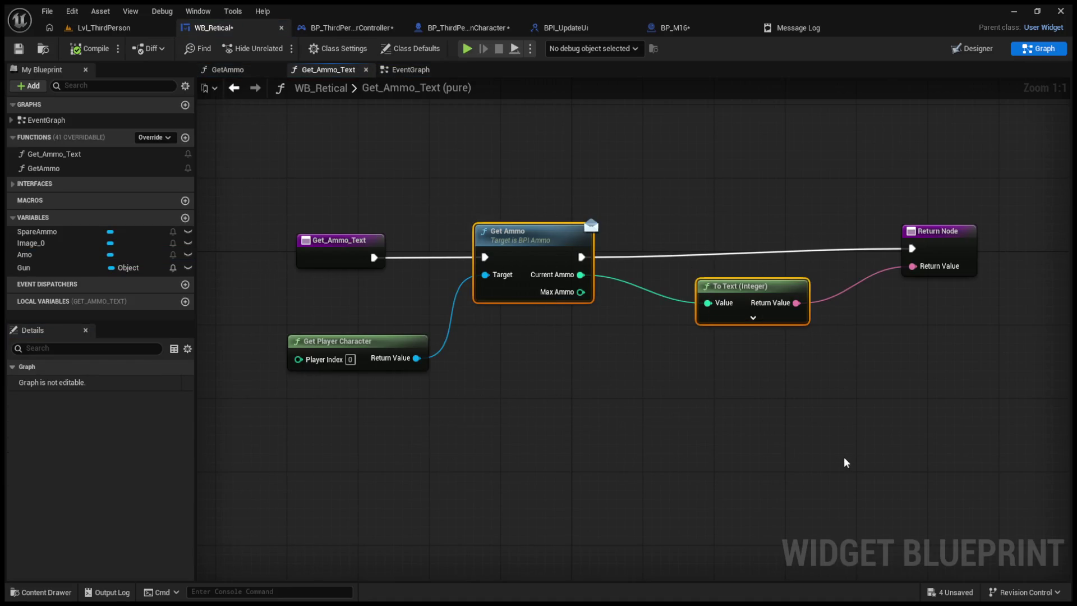
pyautogui.press('Delete')
pyautogui.moveTo(753, 434); pyautogui.dragTo(396, 339)
pyautogui.press('Delete')
pyautogui.moveTo(267, 203); pyautogui.dragTo(1021, 406)
pyautogui.press('Delete')
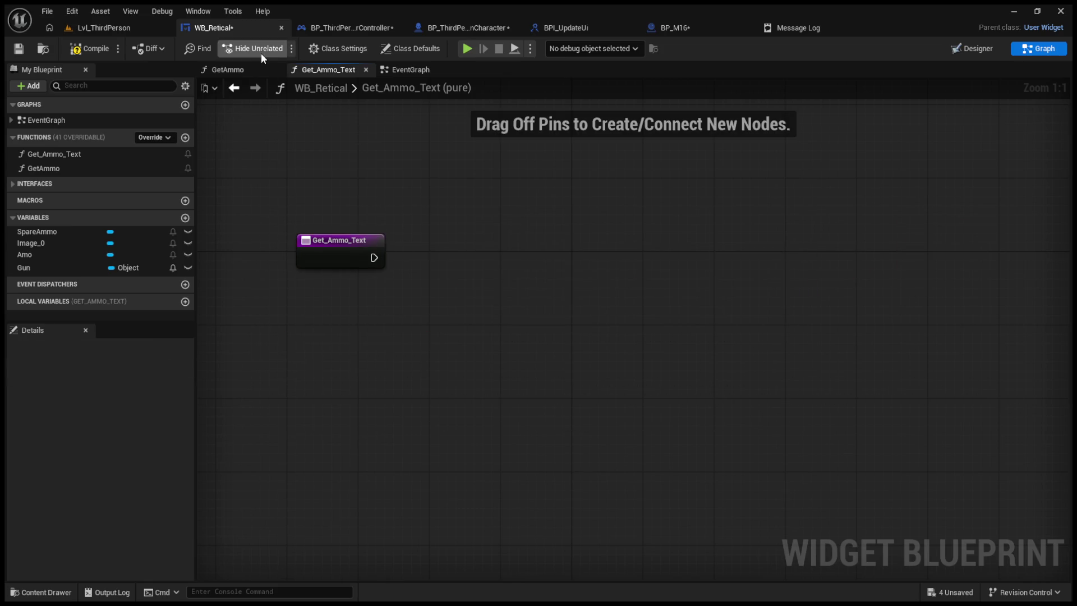
# - Clear the GetAmmo graph's nodes and delete the Get_Ammo_Text function from WB_Retical
pyautogui.click(248, 69)
pyautogui.moveTo(392, 241)
pyautogui.mouseDown()
pyautogui.moveTo(655, 395)
pyautogui.moveTo(806, 452)
pyautogui.mouseUp()
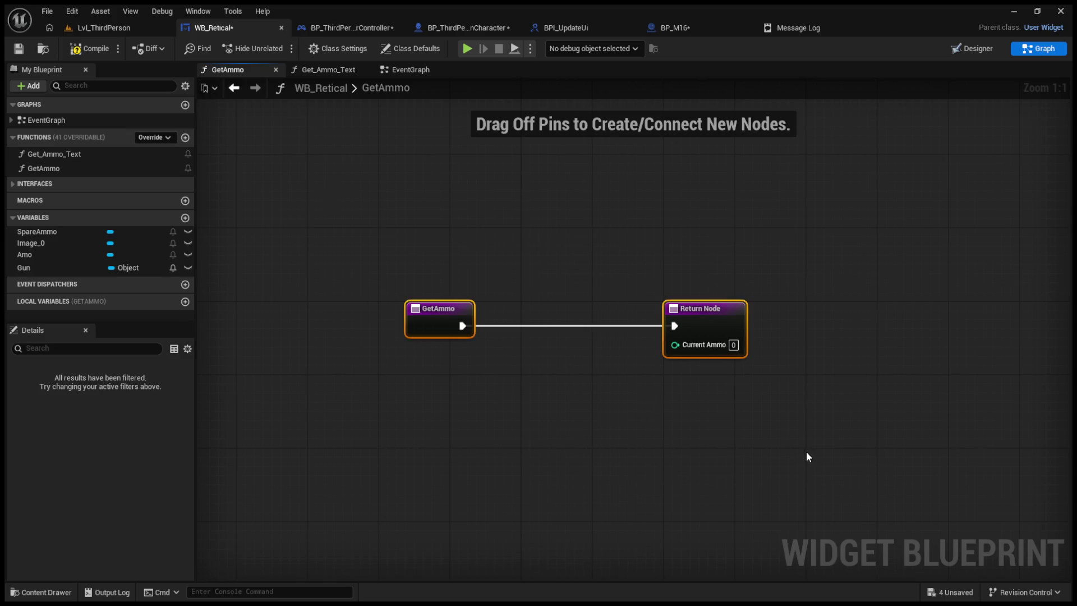
pyautogui.press('Delete')
pyautogui.click(102, 26)
pyautogui.click(264, 28)
pyautogui.click(969, 49)
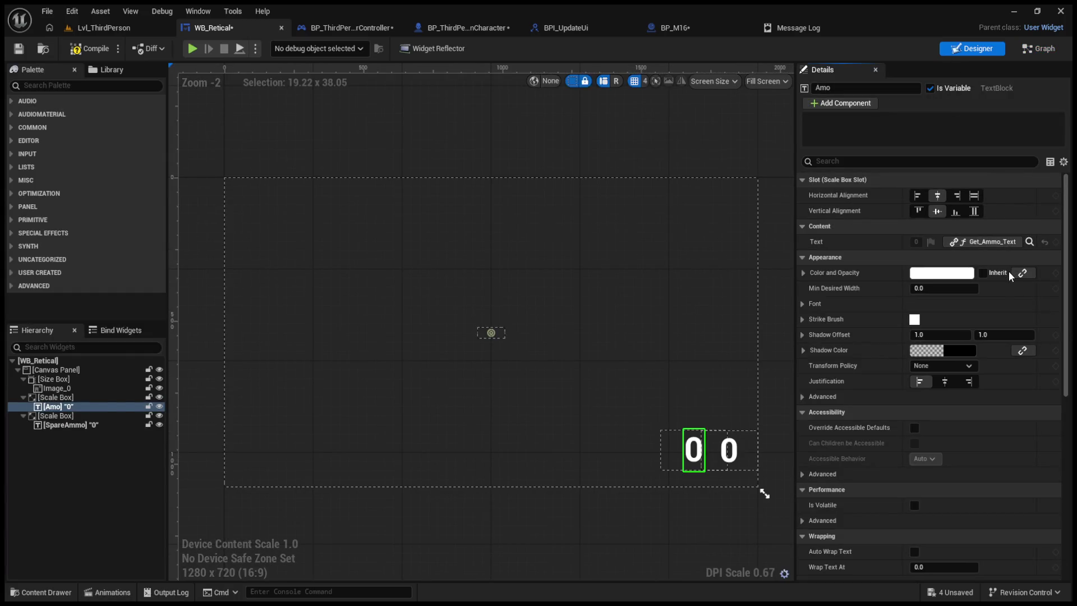
pyautogui.click(79, 162)
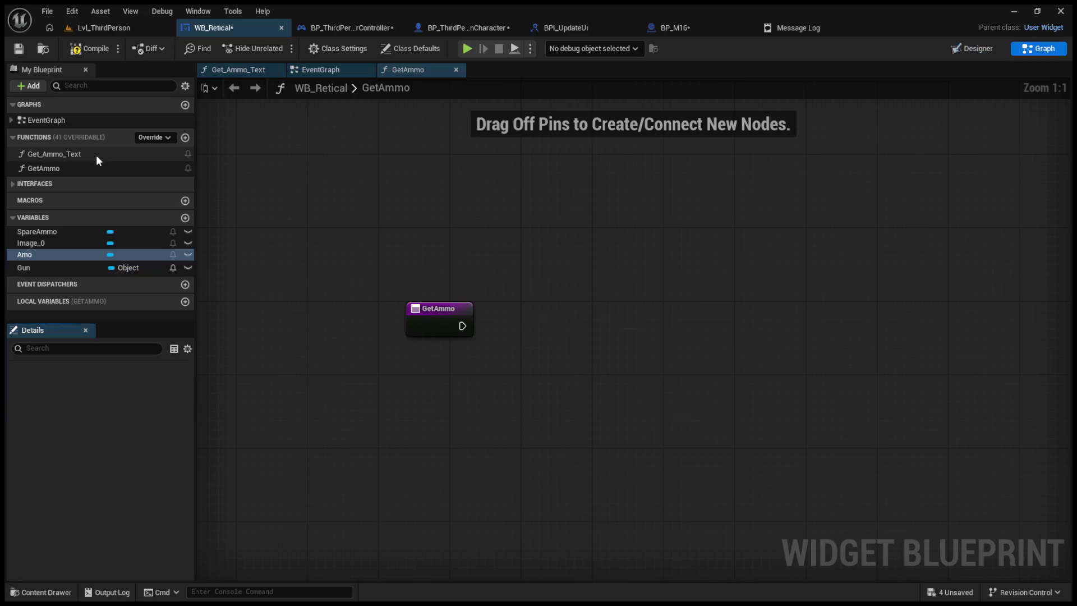
pyautogui.press('Delete')
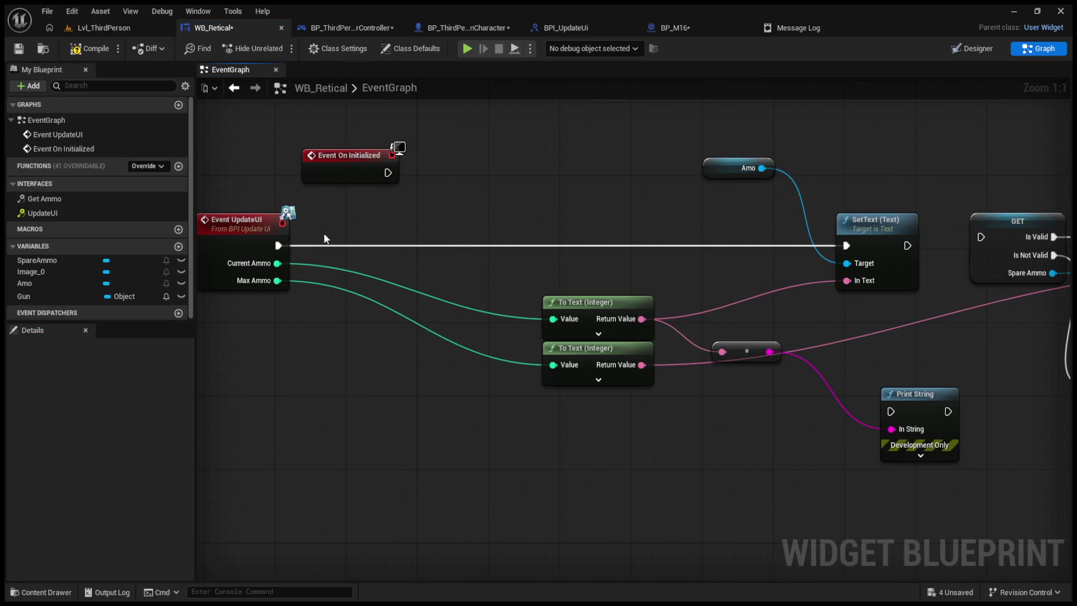
# - Play the level briefly to test the ammo HUD
pyautogui.click(104, 28)
pyautogui.click(281, 48)
pyautogui.press('Escape')
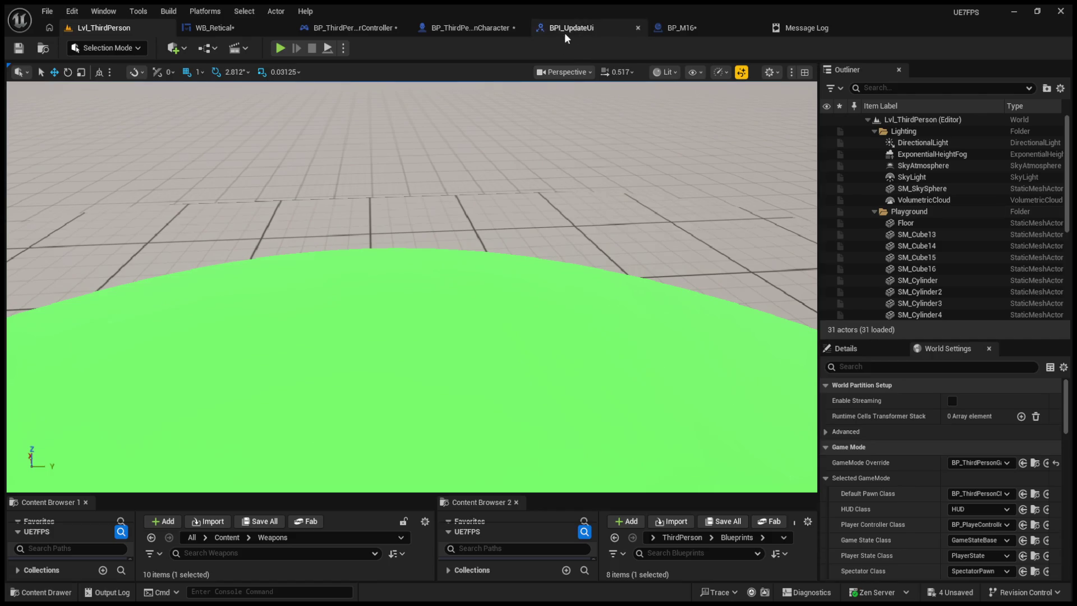
# - In WB_Retical, route the UpdateUI execution through Print String beside SetText
pyautogui.click(471, 28)
pyautogui.click(353, 29)
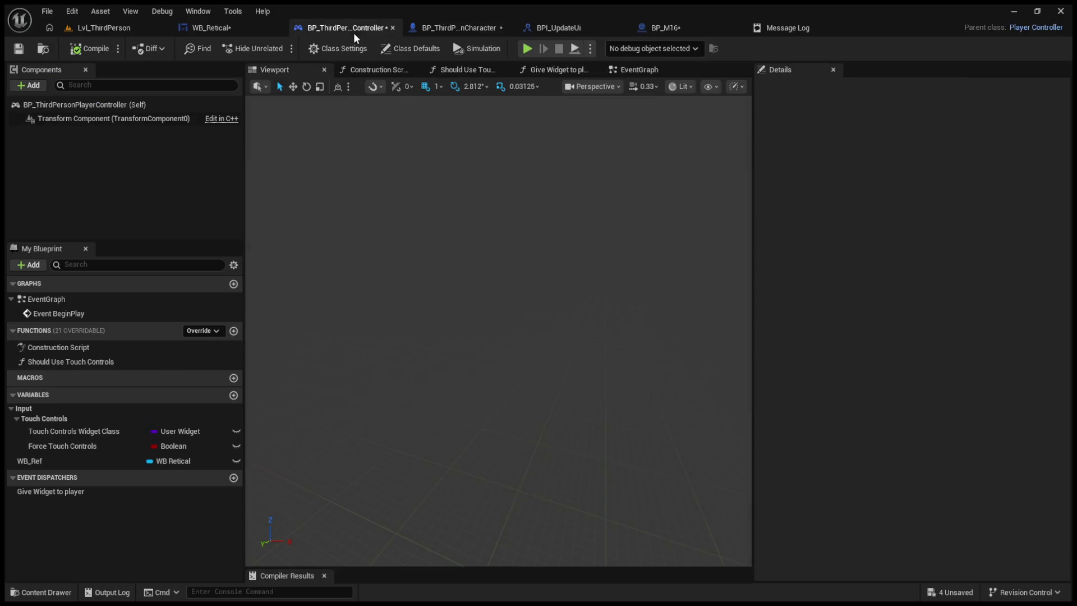
pyautogui.click(230, 29)
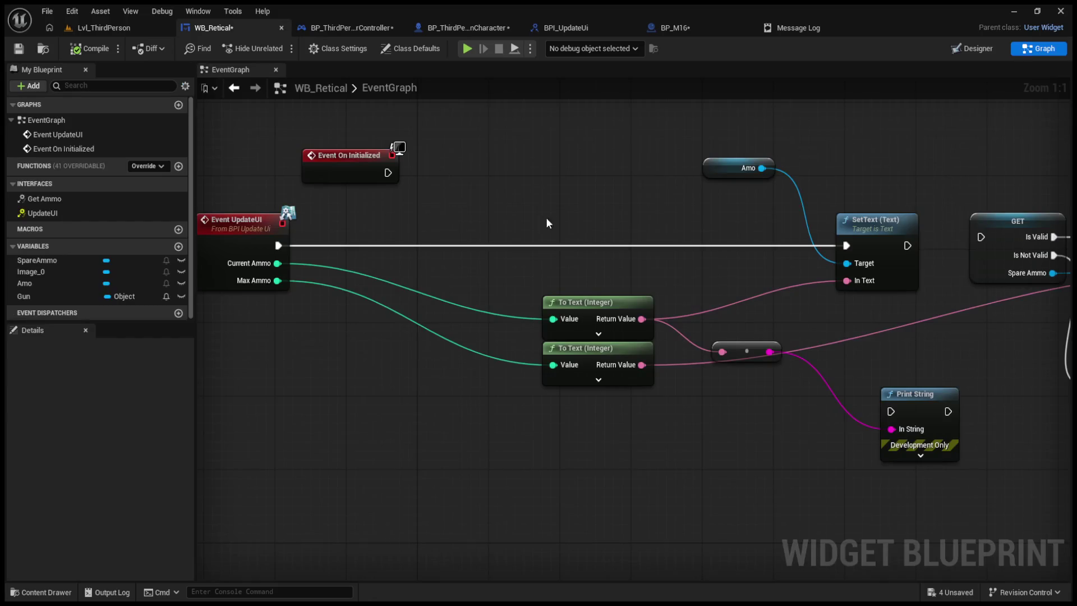
pyautogui.moveTo(979, 387)
pyautogui.mouseDown()
pyautogui.moveTo(808, 242)
pyautogui.moveTo(803, 219)
pyautogui.mouseUp()
pyautogui.moveTo(330, 230); pyautogui.dragTo(762, 222)
# - Playtest the level, firing three shots to check the ammo display, then stop
pyautogui.click(104, 31)
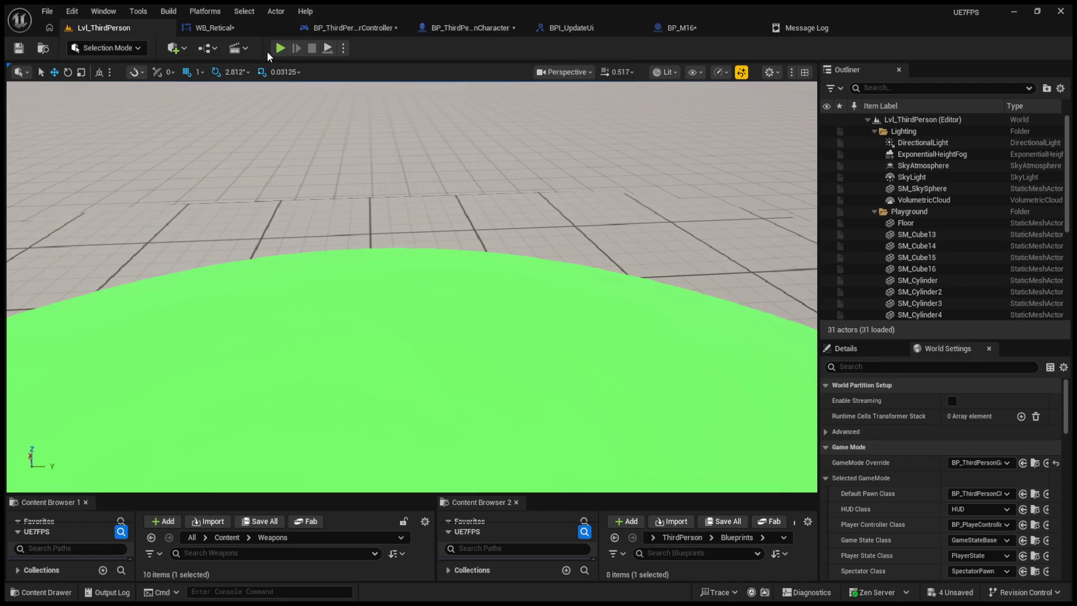
pyautogui.click(280, 48)
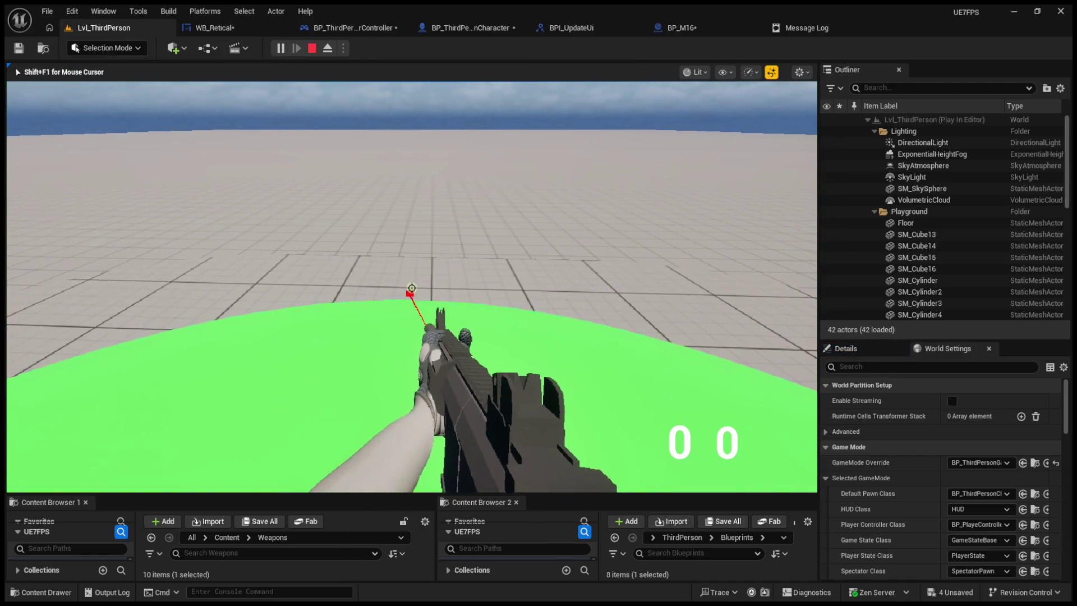
pyautogui.click(411, 288)
pyautogui.click(412, 288)
pyautogui.click(412, 288)
pyautogui.press('`')
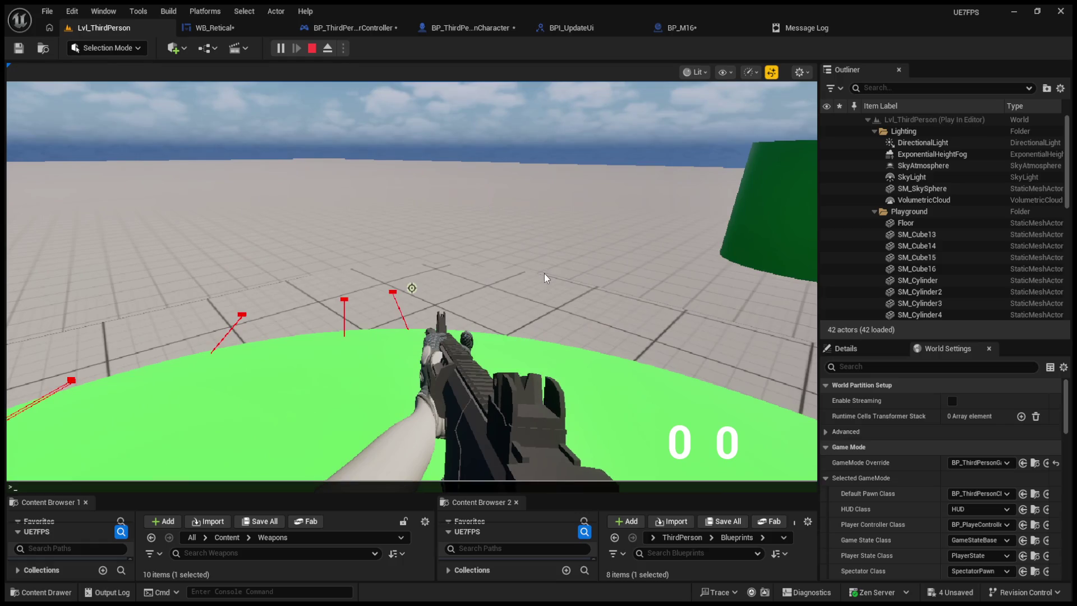
pyautogui.click(316, 49)
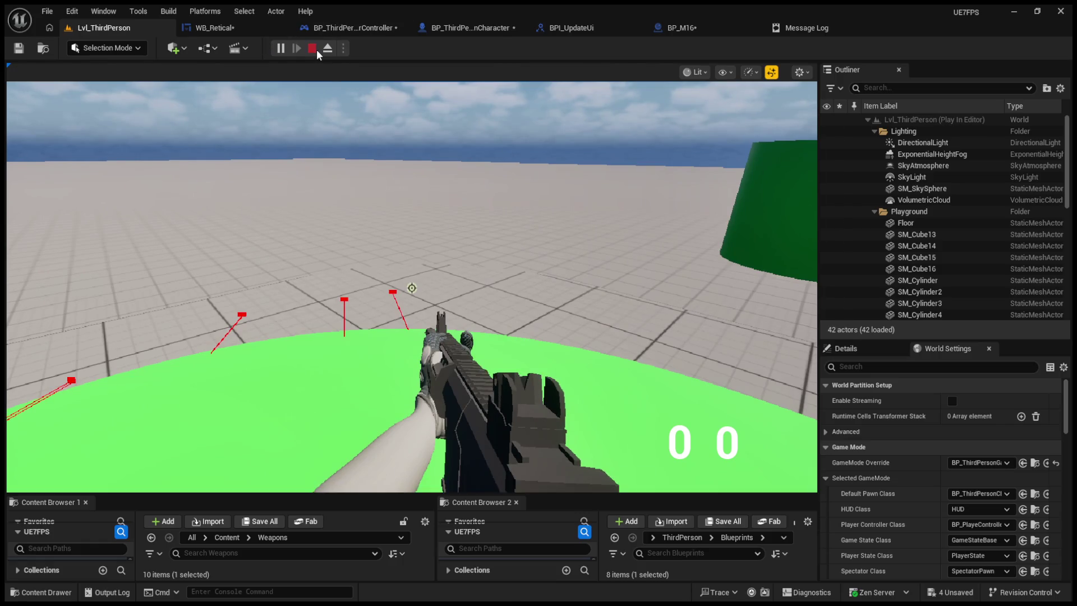
pyautogui.click(314, 51)
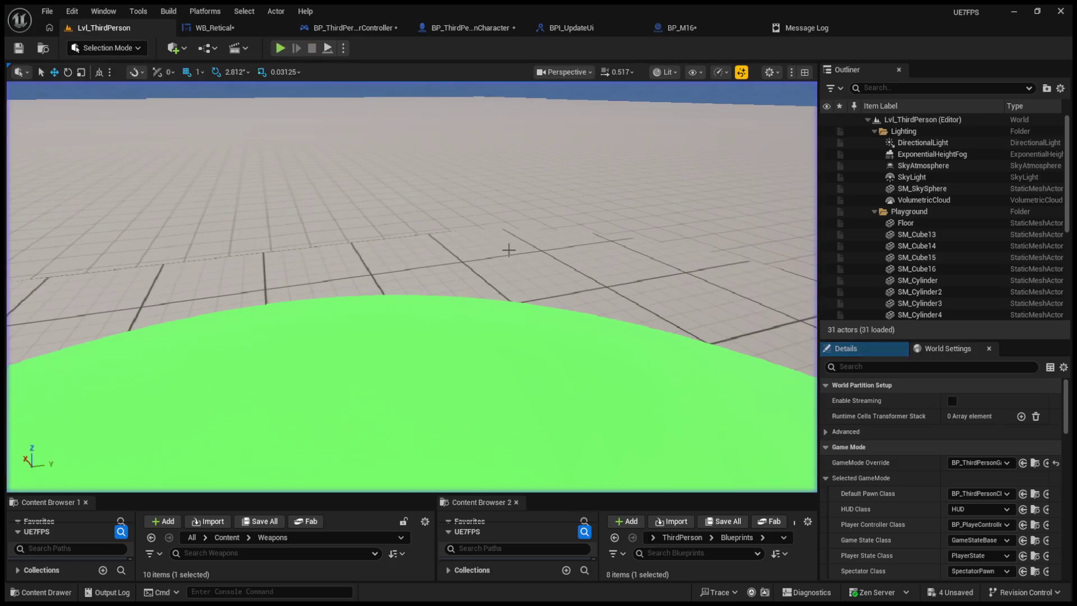
# - Inspect the GiveUpdateUi event nodes in the character blueprint, then start another playtest
pyautogui.click(271, 29)
pyautogui.click(359, 29)
pyautogui.click(487, 29)
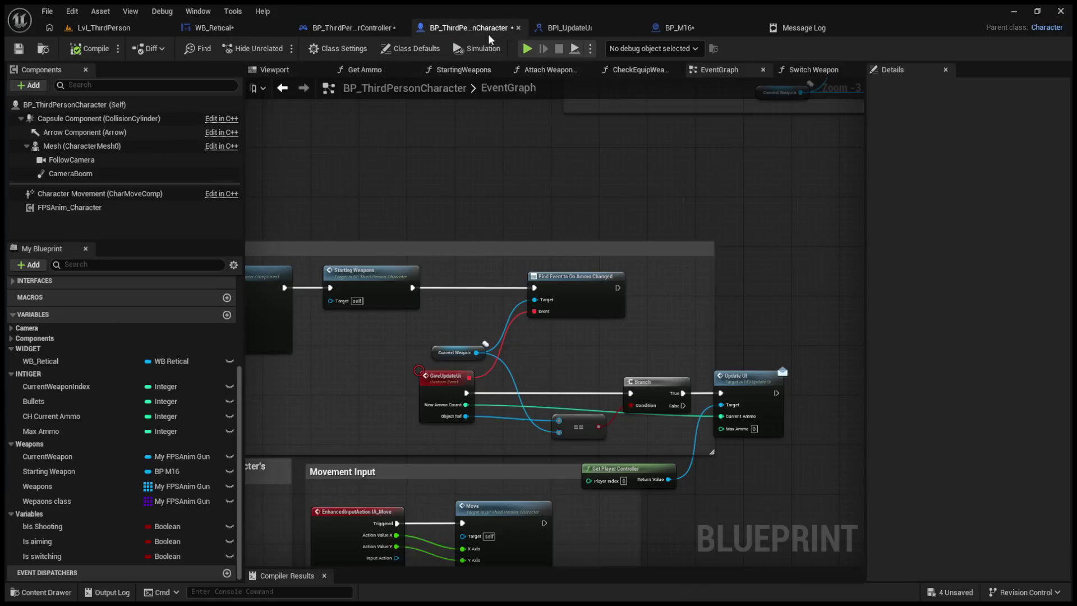
pyautogui.scroll(2, 469, 310)
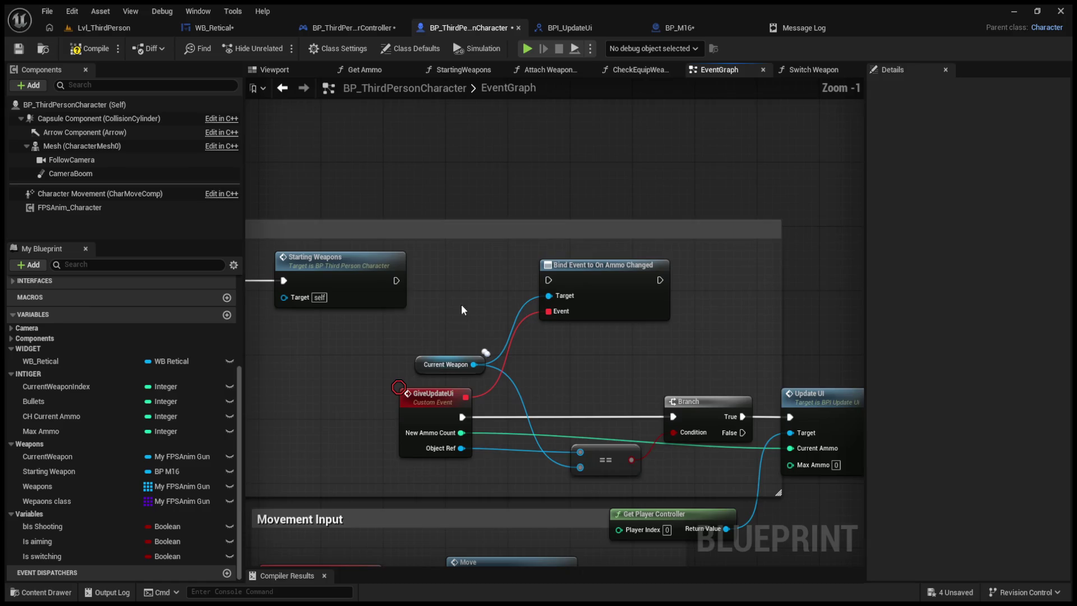
pyautogui.moveTo(470, 312); pyautogui.dragTo(509, 298)
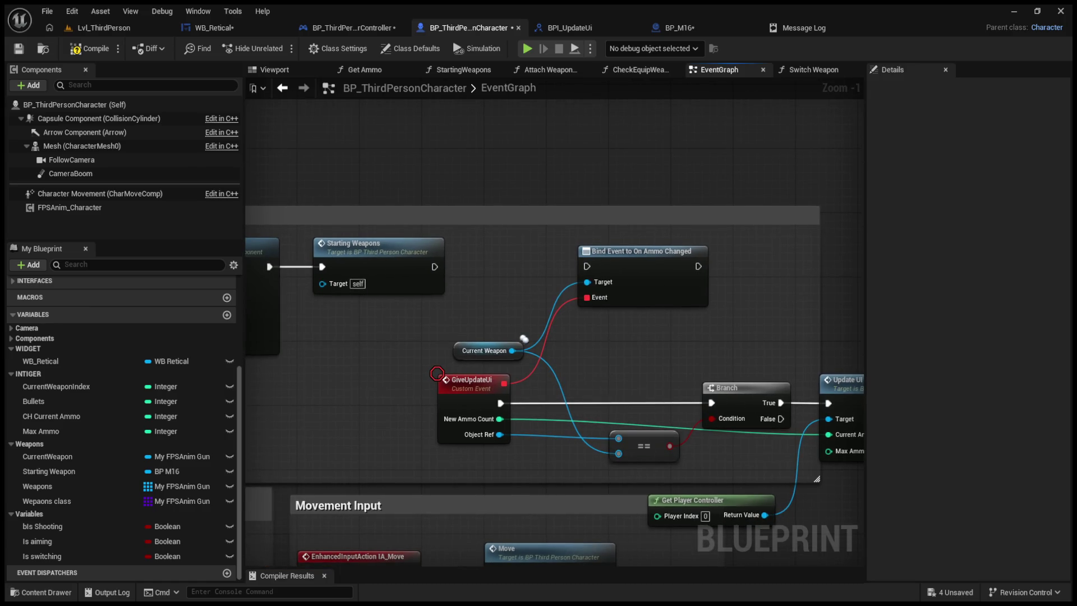
pyautogui.click(93, 28)
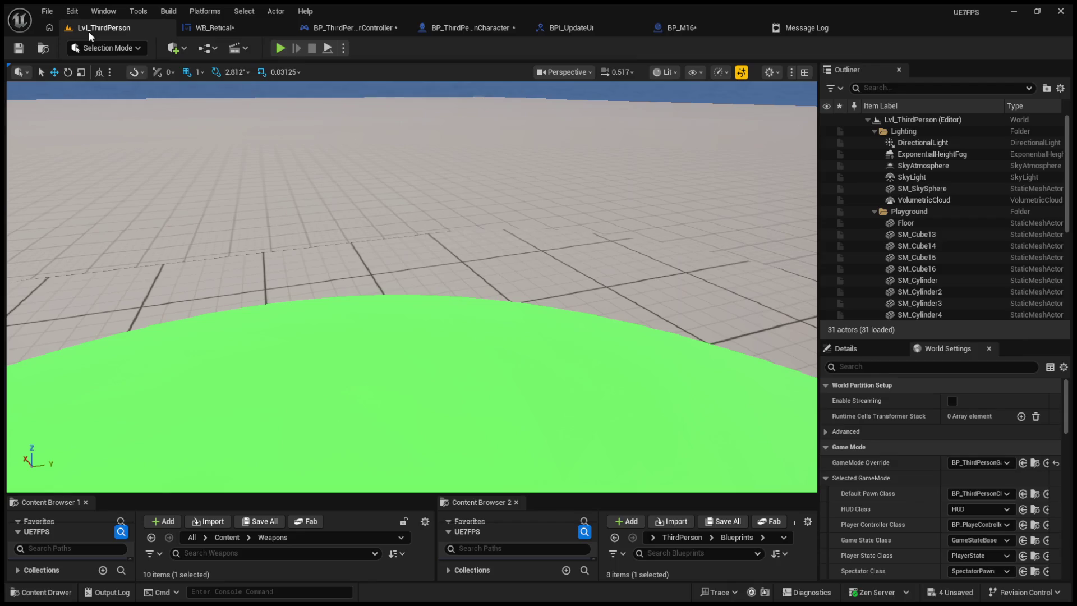
pyautogui.click(281, 48)
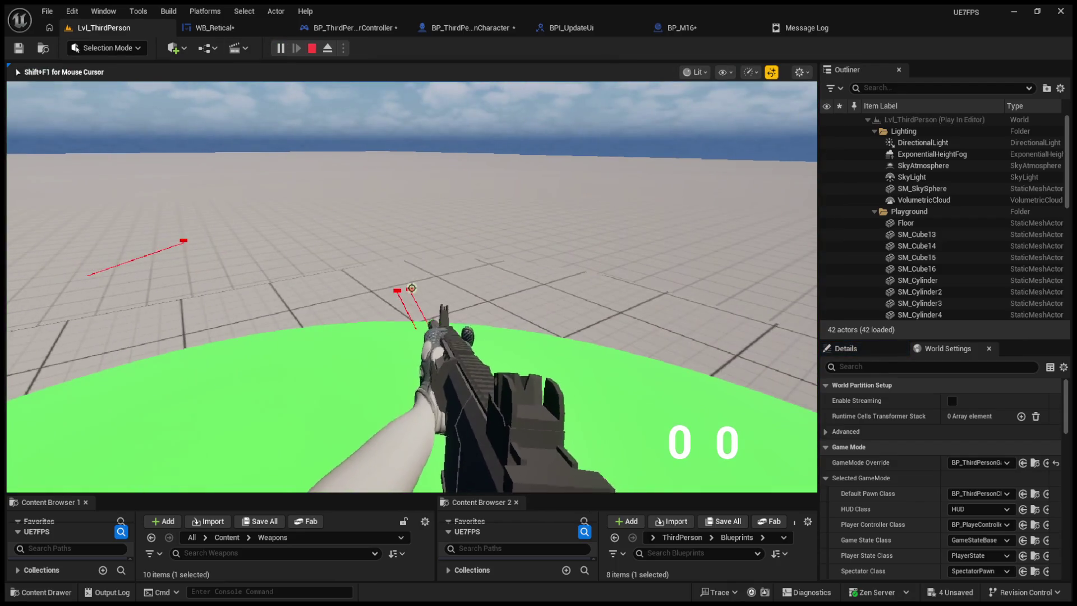
# - Reconnect the UpdateUI execution directly to SetText in WB_Retical
pyautogui.press('Escape')
pyautogui.click(579, 33)
pyautogui.click(472, 33)
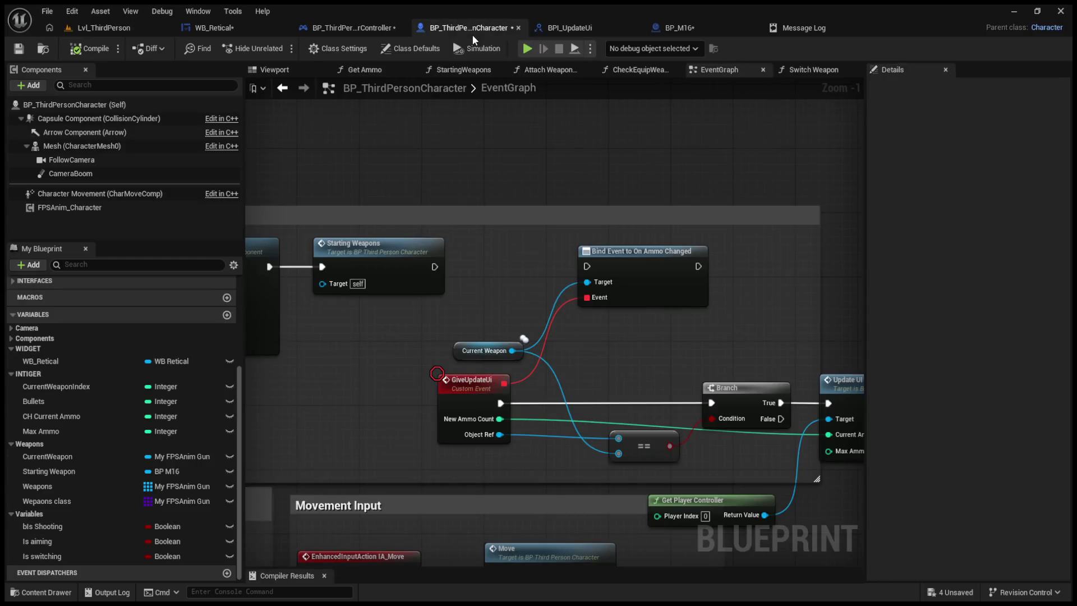
pyautogui.click(674, 28)
pyautogui.click(267, 29)
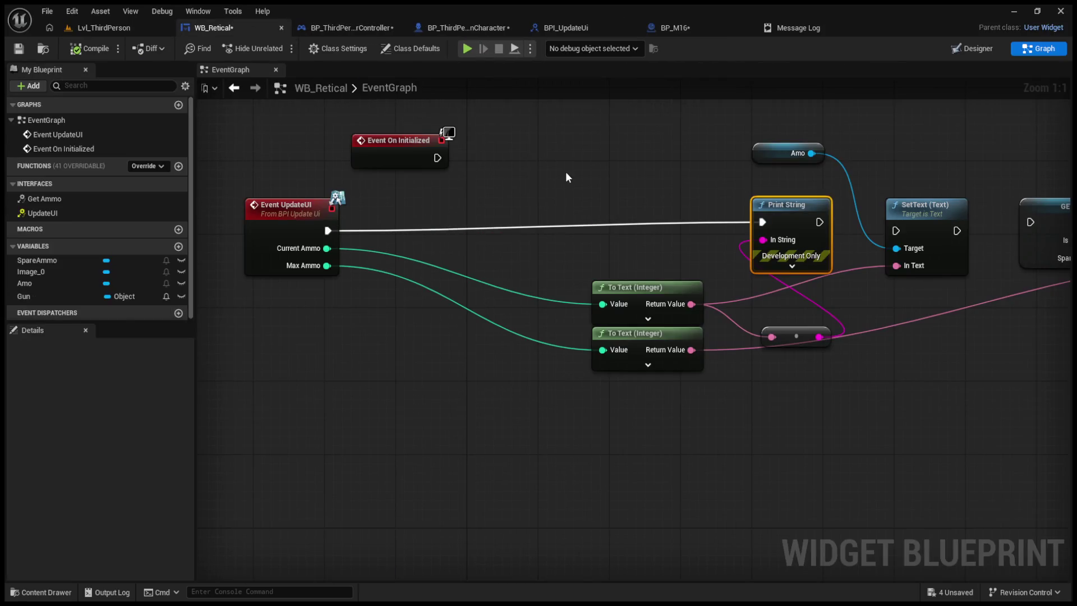
pyautogui.moveTo(328, 230)
pyautogui.mouseDown()
pyautogui.moveTo(848, 269)
pyautogui.moveTo(892, 247)
pyautogui.moveTo(896, 231)
pyautogui.mouseUp()
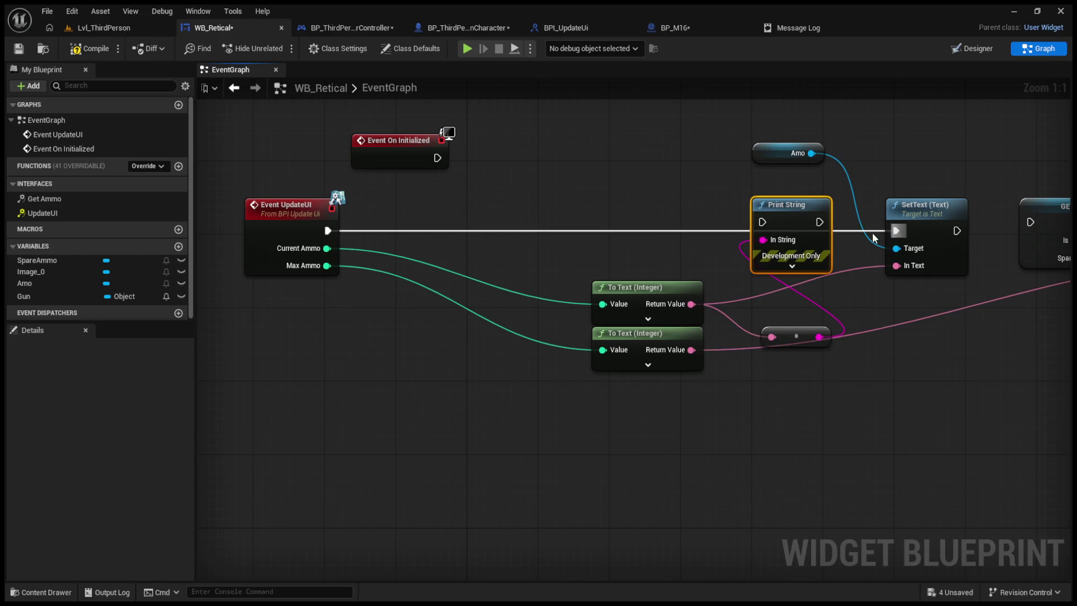
# - Playtest again firing two shots, then stop and view the player controller's EventGraph
pyautogui.click(90, 30)
pyautogui.click(280, 49)
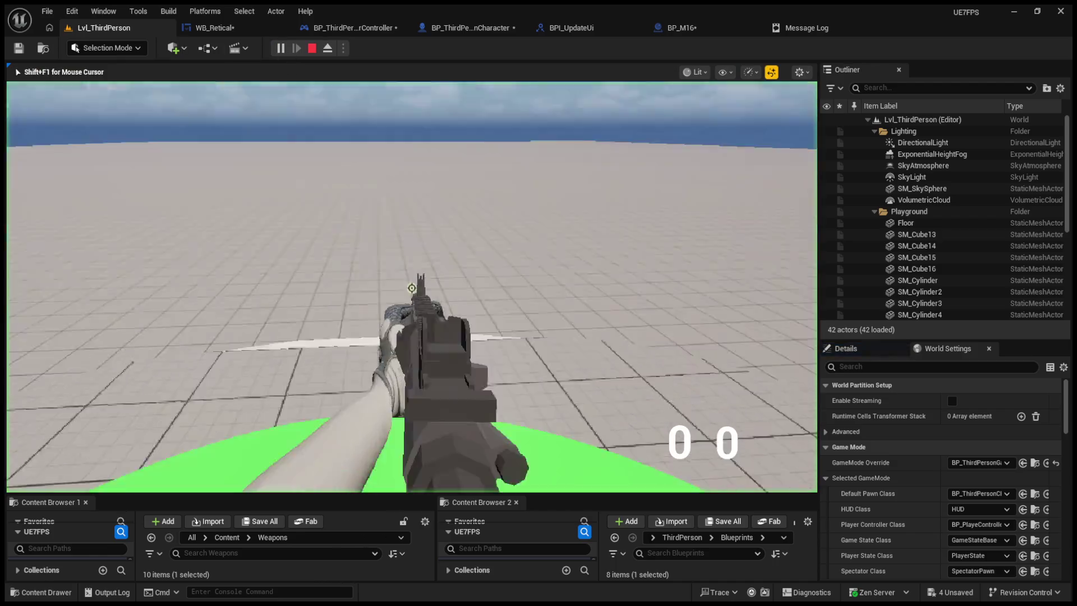
pyautogui.click(412, 288)
pyautogui.click(411, 288)
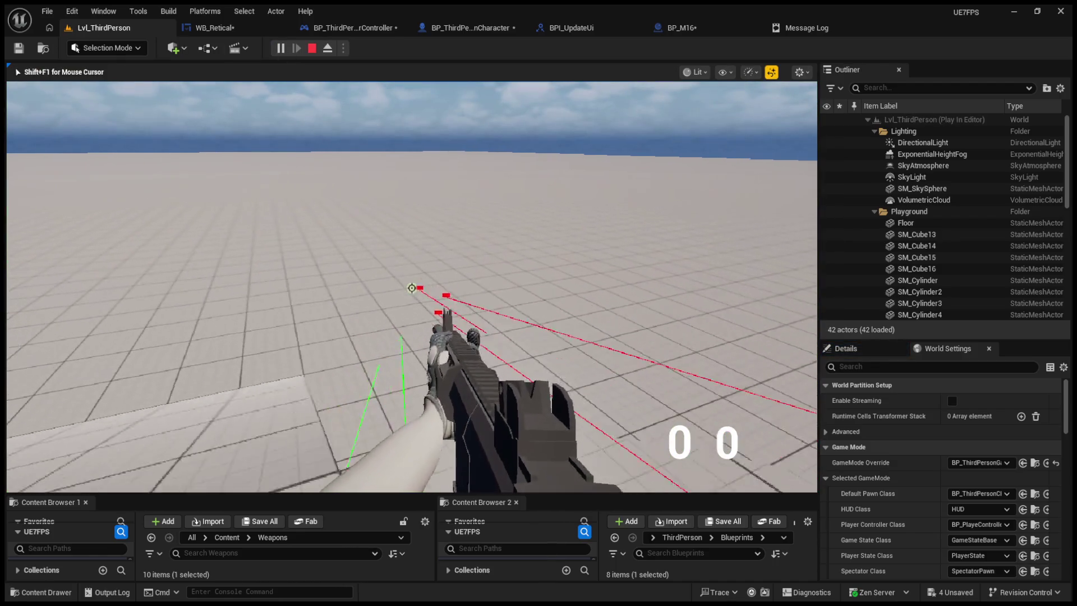
pyautogui.hotkey('shift', 'F1')
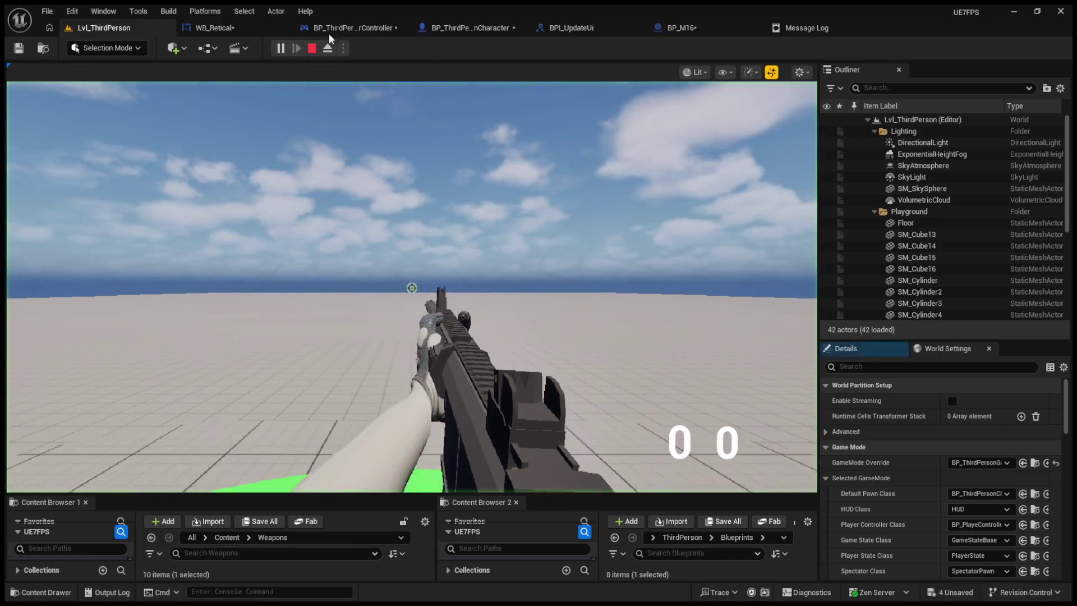
pyautogui.click(359, 28)
pyautogui.click(559, 48)
pyautogui.click(612, 71)
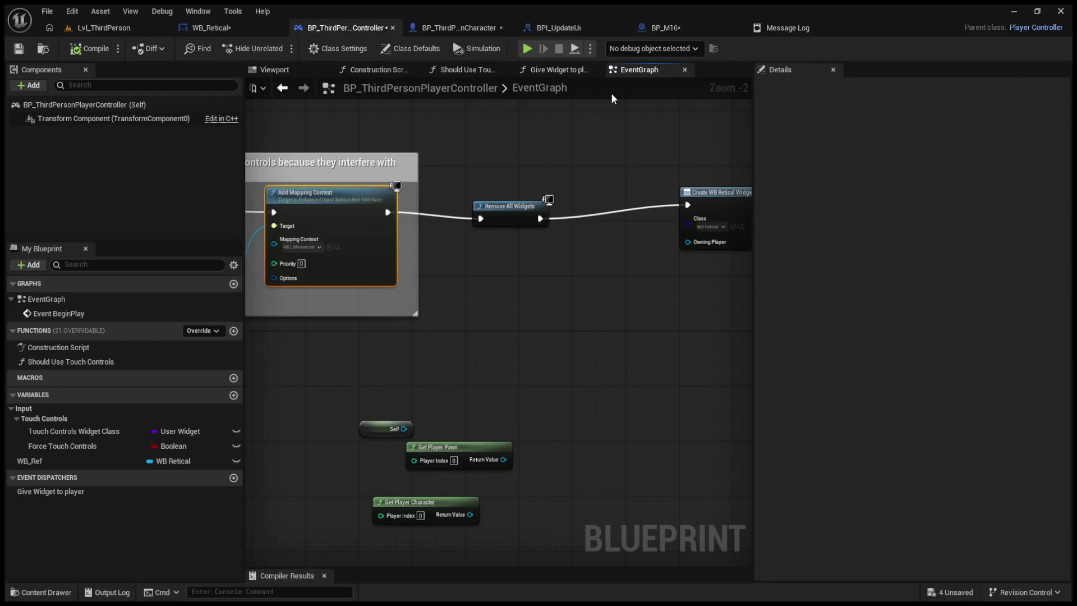
# - Connect Add Mapping Context's exec output to Create WB Retical Widget
pyautogui.moveTo(527, 208); pyautogui.dragTo(514, 194)
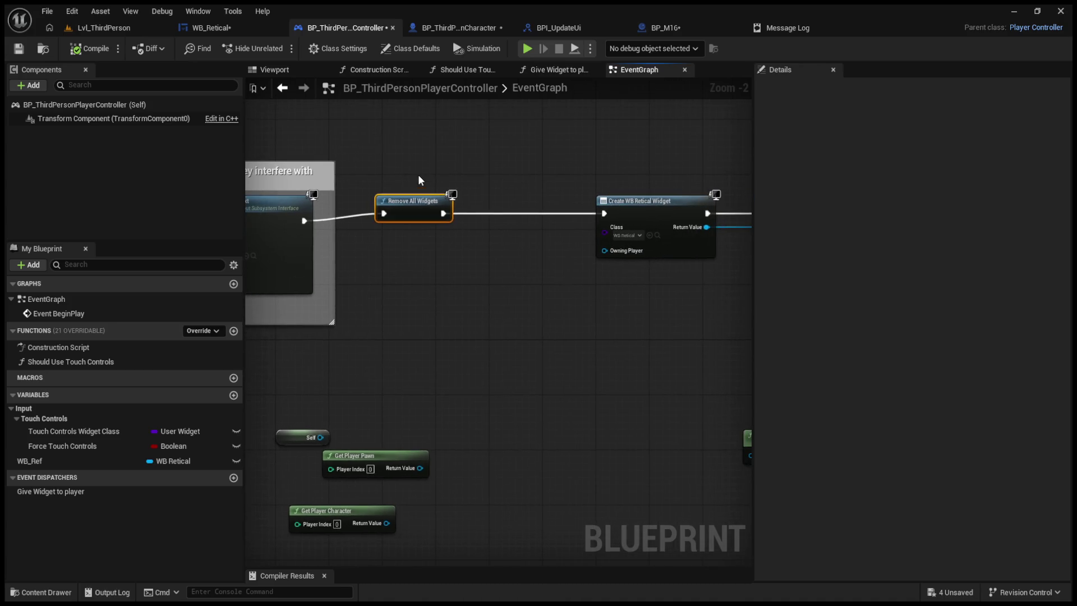
pyautogui.click(464, 232)
pyautogui.scroll(2, 430, 152)
pyautogui.moveTo(430, 152)
pyautogui.mouseDown()
pyautogui.moveTo(779, 338)
pyautogui.moveTo(748, 343)
pyautogui.mouseUp()
pyautogui.scroll(-4, 355, 297)
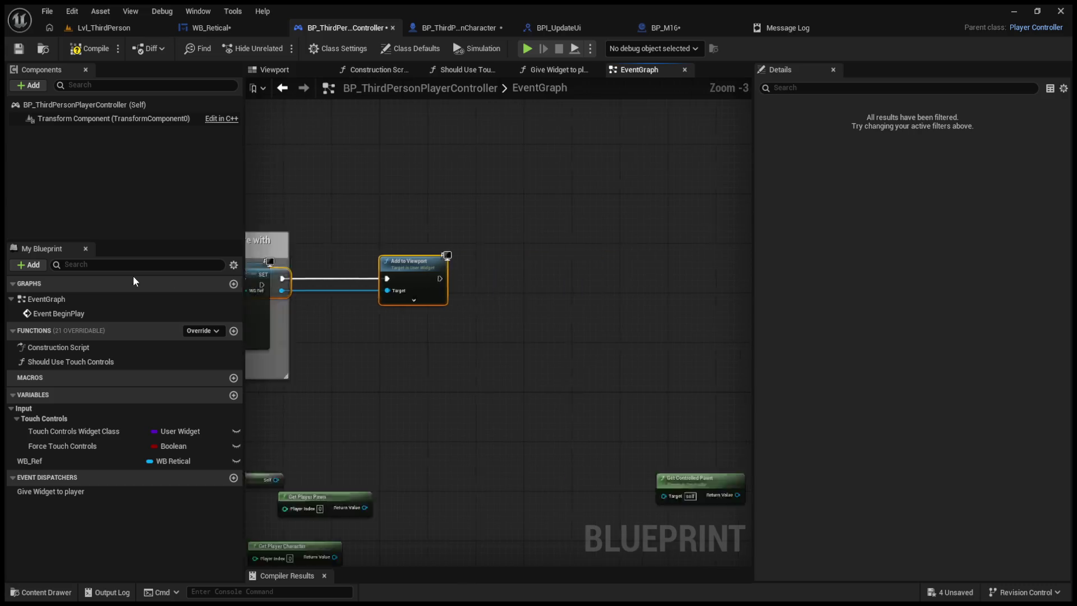
pyautogui.moveTo(395, 285); pyautogui.dragTo(608, 277)
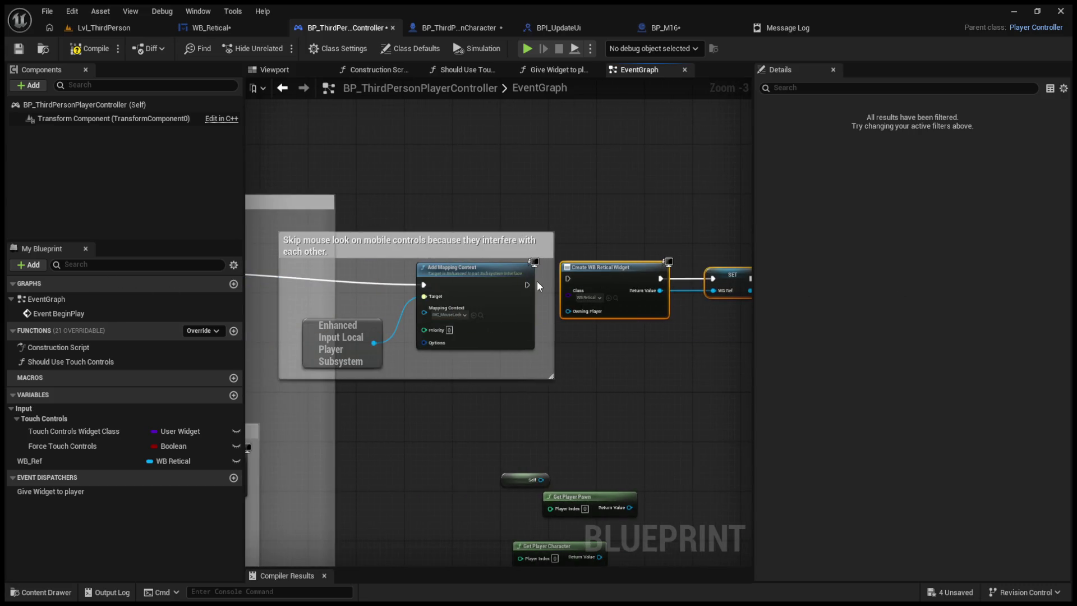
pyautogui.moveTo(528, 285); pyautogui.dragTo(567, 278)
# - Feed Self into the widget's Owning Player after trying Get Player Pawn and Get Player Character
pyautogui.moveTo(511, 484); pyautogui.dragTo(432, 446)
pyautogui.click(566, 435)
pyautogui.moveTo(630, 508); pyautogui.dragTo(641, 422)
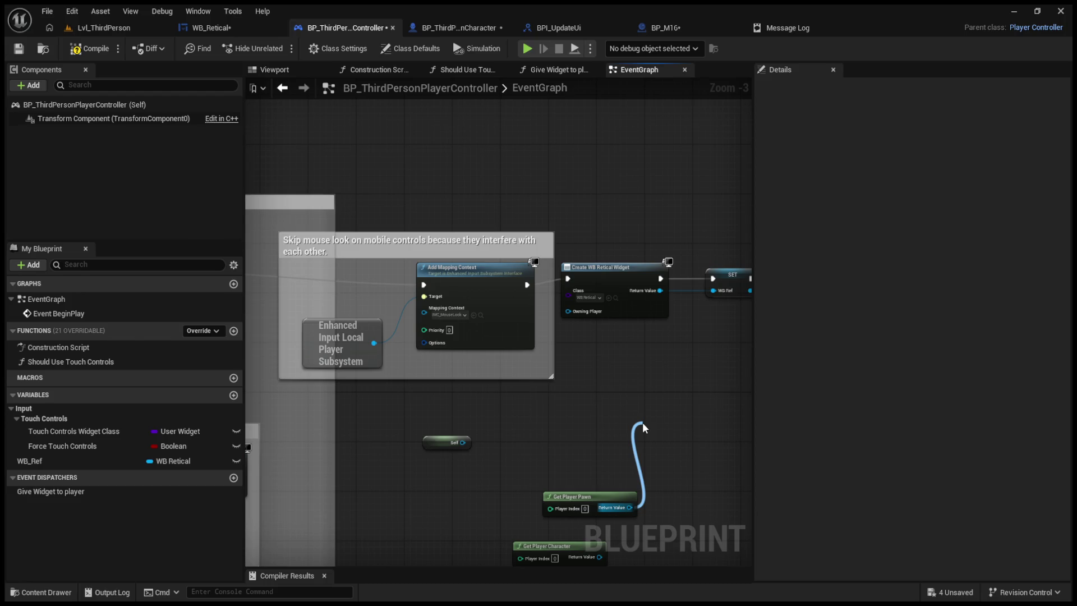
pyautogui.moveTo(641, 422); pyautogui.dragTo(613, 423)
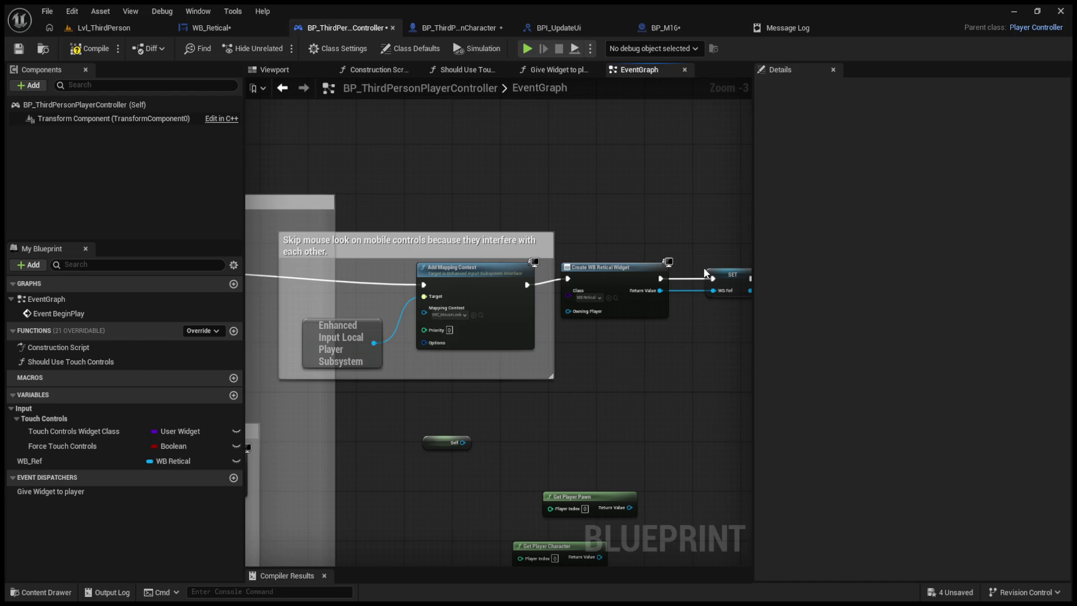
pyautogui.hotkey('ctrl', 'v')
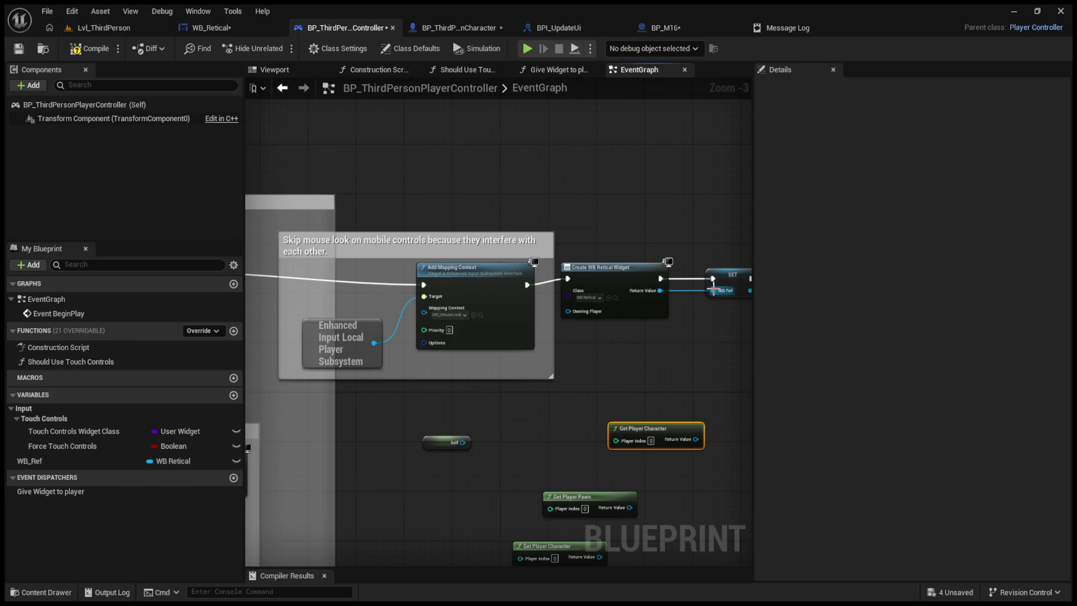
pyautogui.moveTo(642, 385)
pyautogui.mouseDown()
pyautogui.moveTo(523, 259)
pyautogui.moveTo(546, 289)
pyautogui.moveTo(500, 425)
pyautogui.moveTo(559, 447)
pyautogui.moveTo(526, 257)
pyautogui.moveTo(463, 382)
pyautogui.moveTo(413, 386)
pyautogui.moveTo(533, 259)
pyautogui.mouseUp()
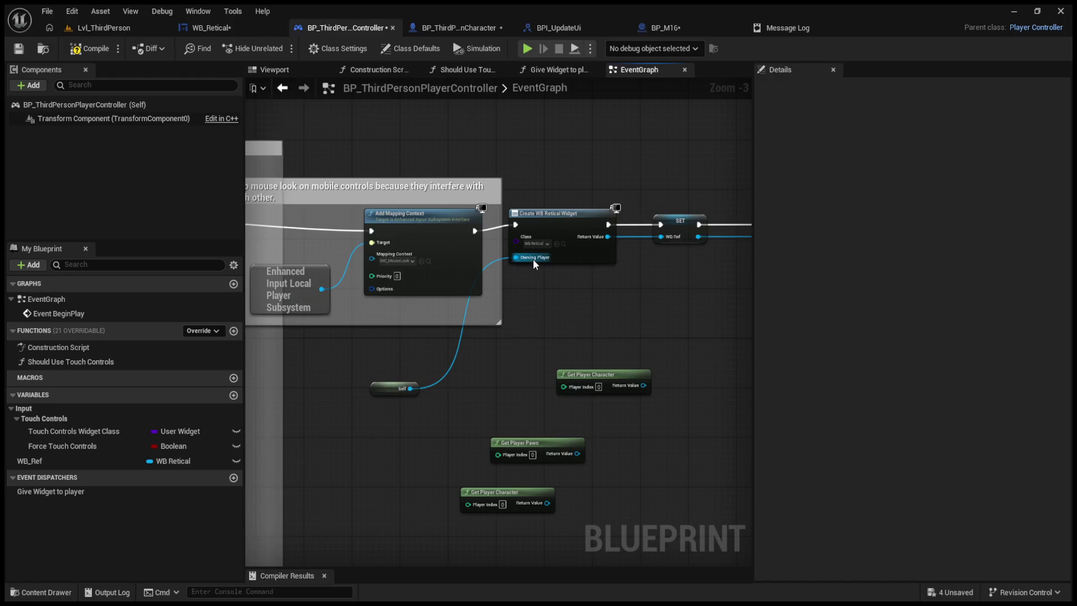
pyautogui.click(90, 48)
# - Playtest the level to check the ammo HUD, which still shows 0 0
pyautogui.click(118, 27)
pyautogui.click(280, 48)
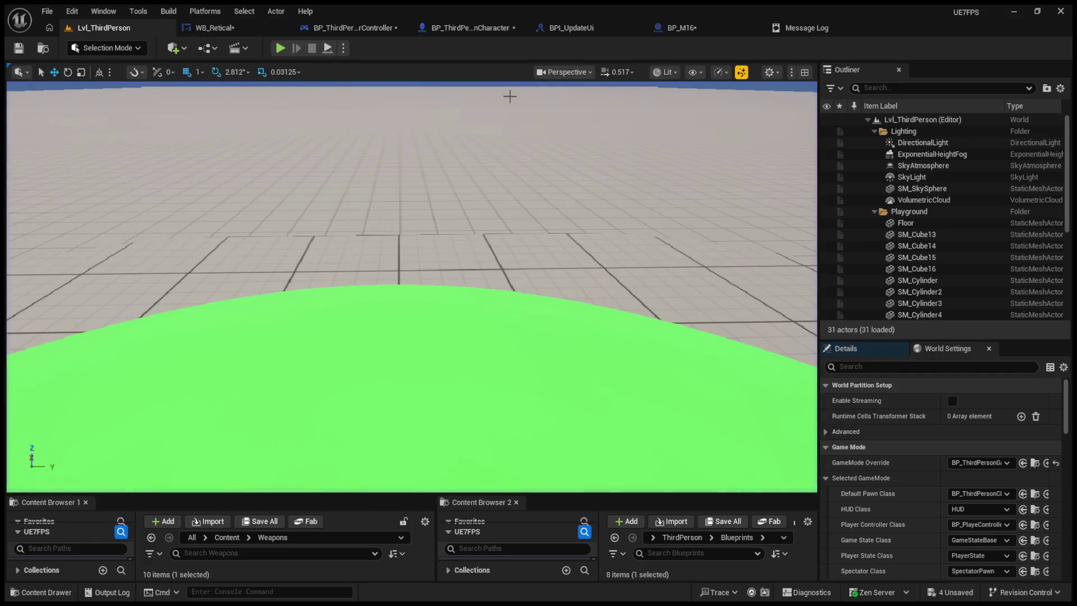
pyautogui.hotkey('shift', 'F1')
# - Look over the BPI_UpdateUi interface, then line up the widget creation nodes in a row
pyautogui.click(570, 29)
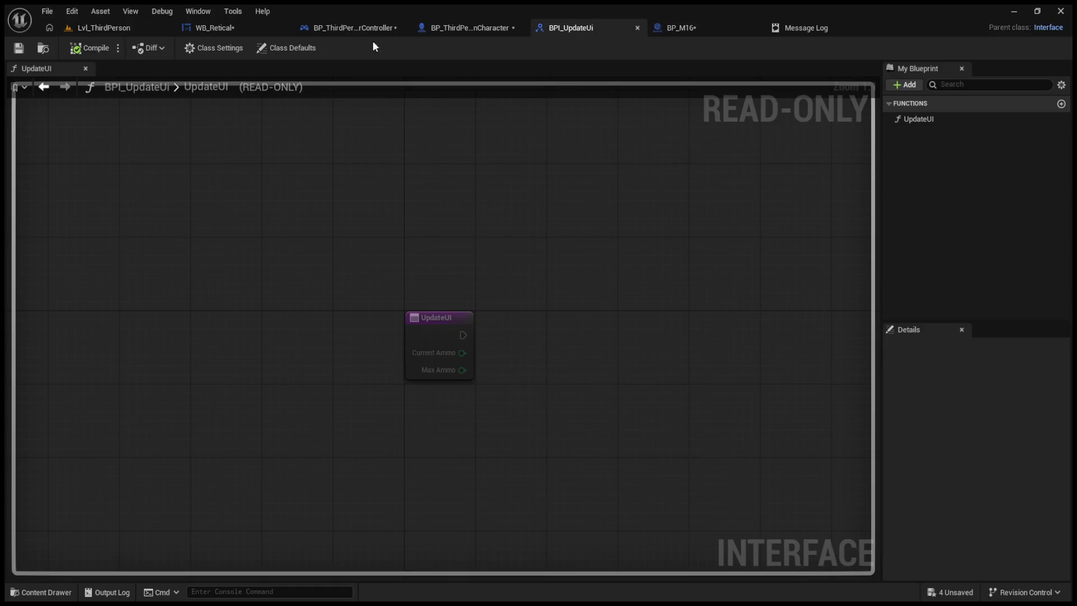
pyautogui.click(359, 27)
pyautogui.moveTo(516, 204); pyautogui.dragTo(739, 271)
pyautogui.moveTo(652, 221); pyautogui.dragTo(696, 210)
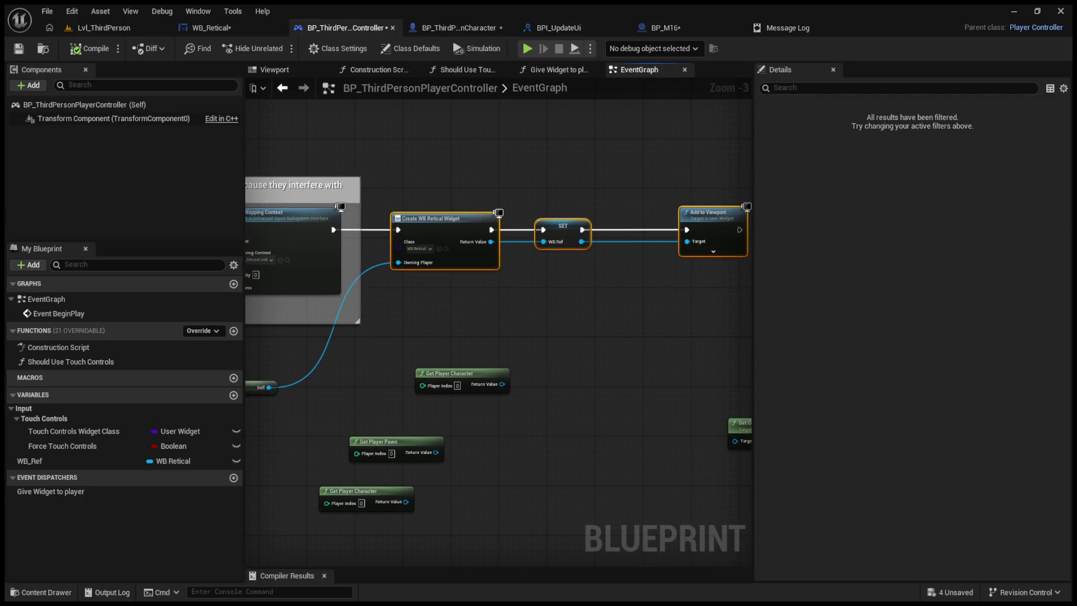